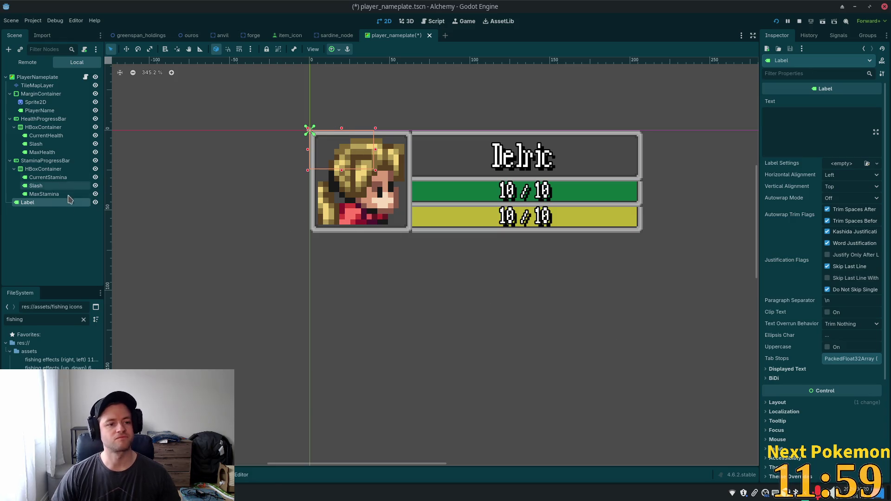
# Set the new Label's Text to 5 and expand its Layout section in the Inspector
pyautogui.click(803, 115)
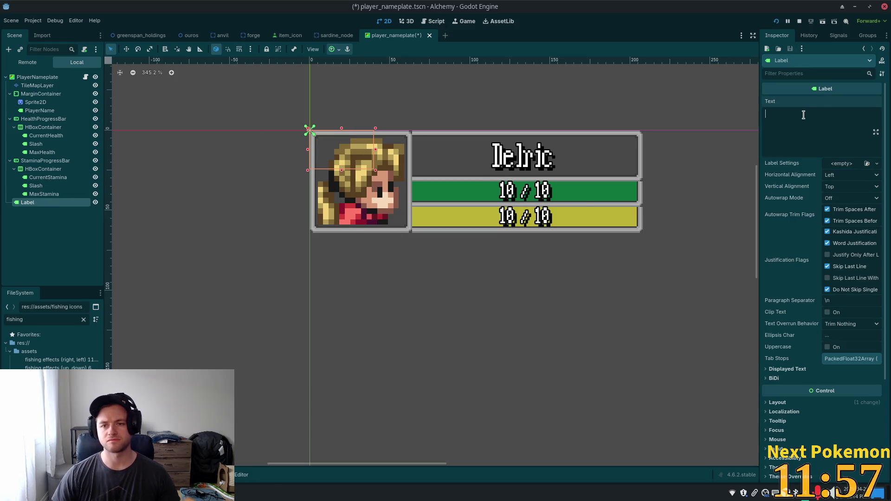
pyautogui.write('5')
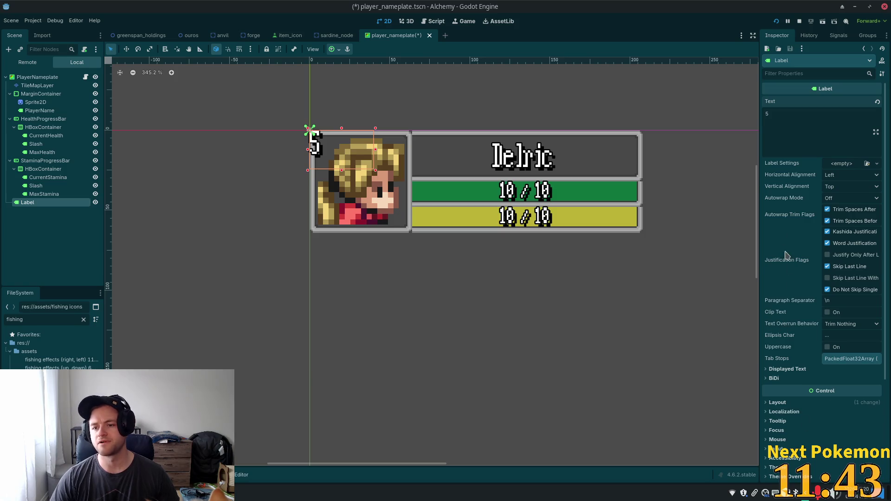
pyautogui.scroll(-5, 764, 326)
pyautogui.click(774, 266)
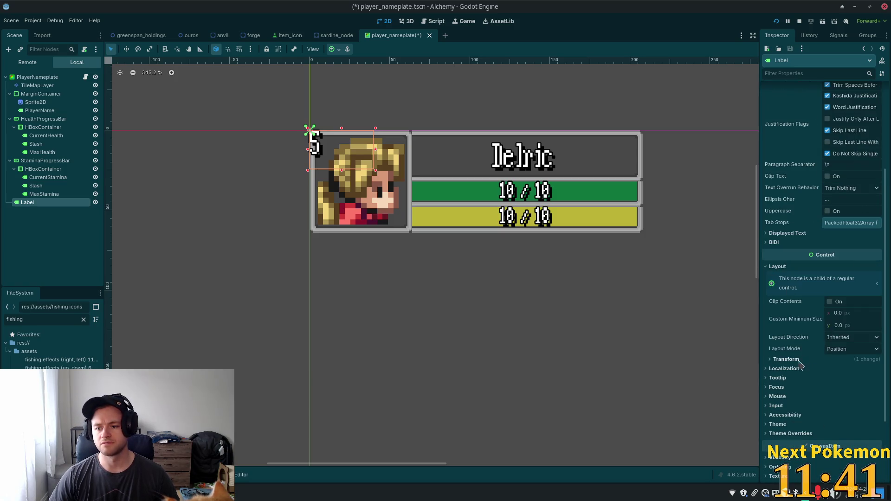
# Switch the Label's Layout Mode to Anchors and apply the Bottom Left anchors preset
pyautogui.click(871, 349)
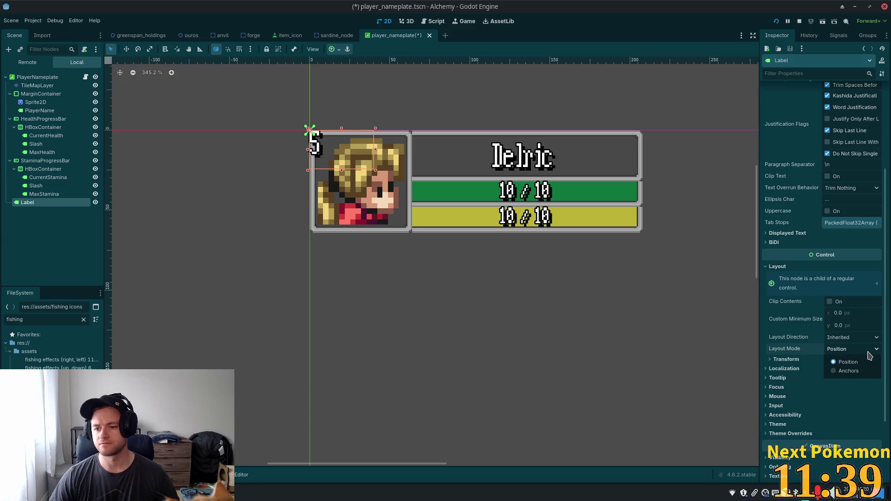
pyautogui.click(856, 371)
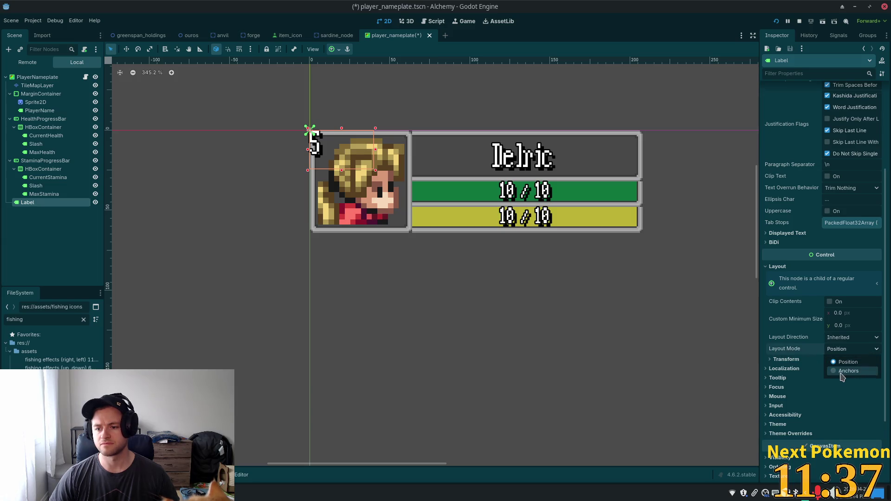
pyautogui.click(871, 362)
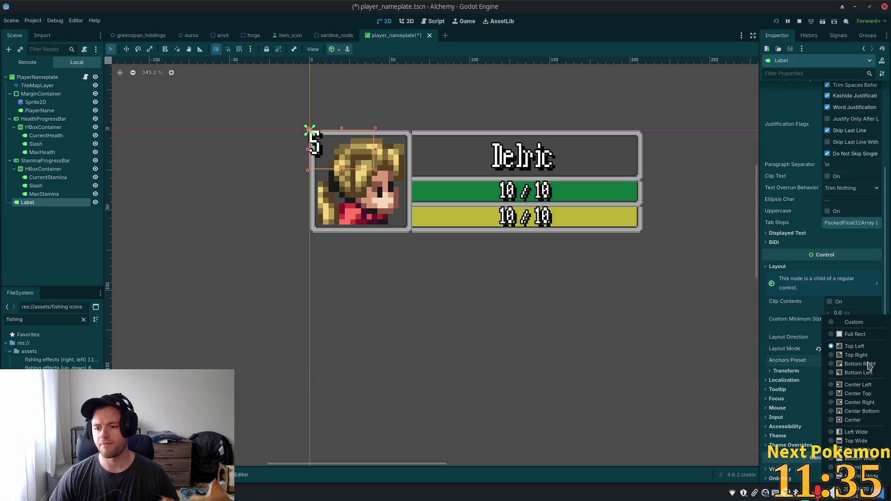
pyautogui.click(849, 372)
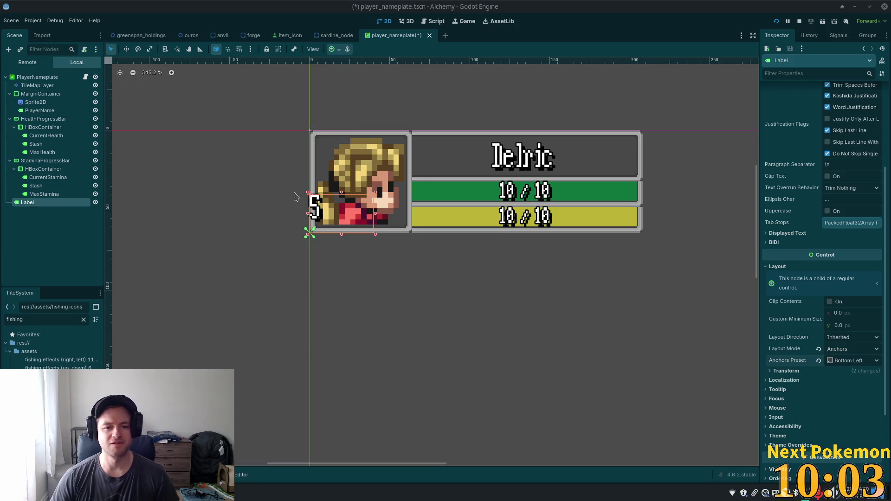
# Widen the 5 label's box to the right, keeping its Bottom Left anchor preset
pyautogui.scroll(5, 808, 305)
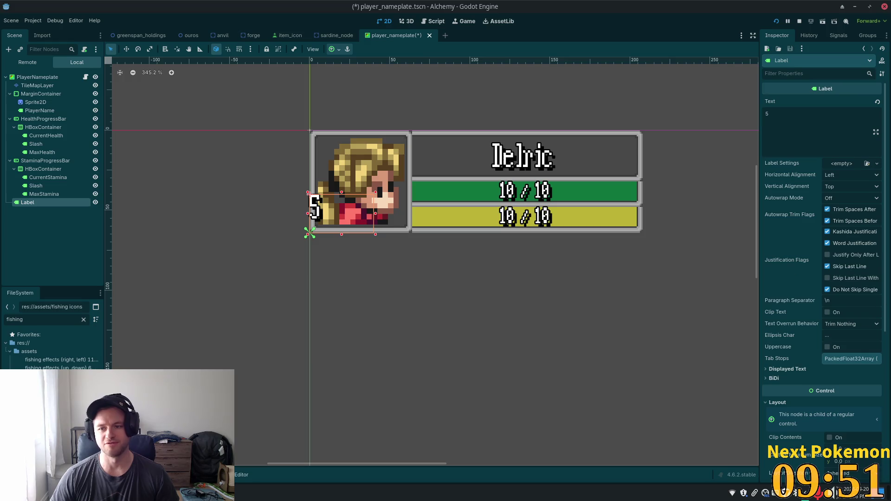
pyautogui.scroll(-5, 821, 277)
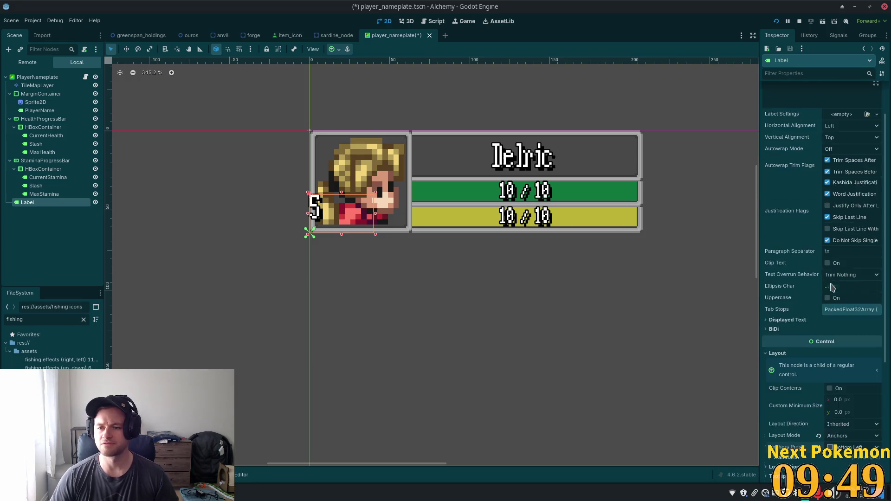
pyautogui.scroll(4, 788, 306)
pyautogui.scroll(2, 779, 316)
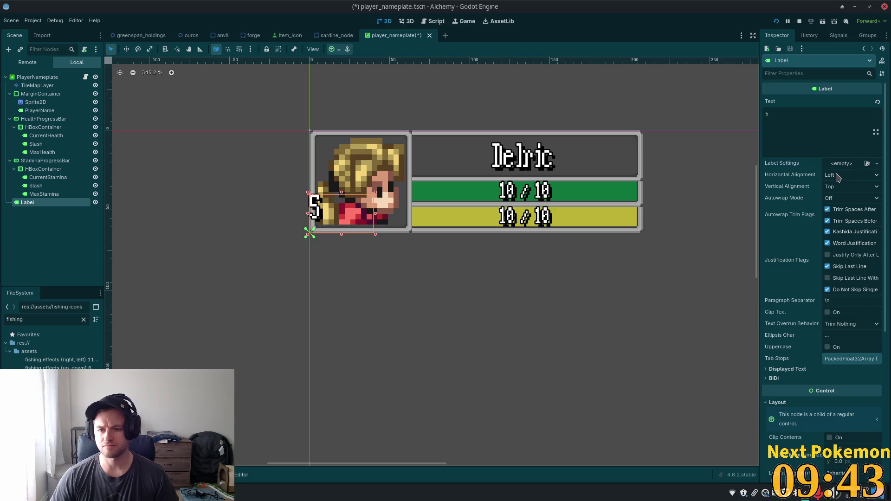
pyautogui.moveTo(375, 214)
pyautogui.mouseDown()
pyautogui.moveTo(358, 216)
pyautogui.moveTo(411, 219)
pyautogui.mouseUp()
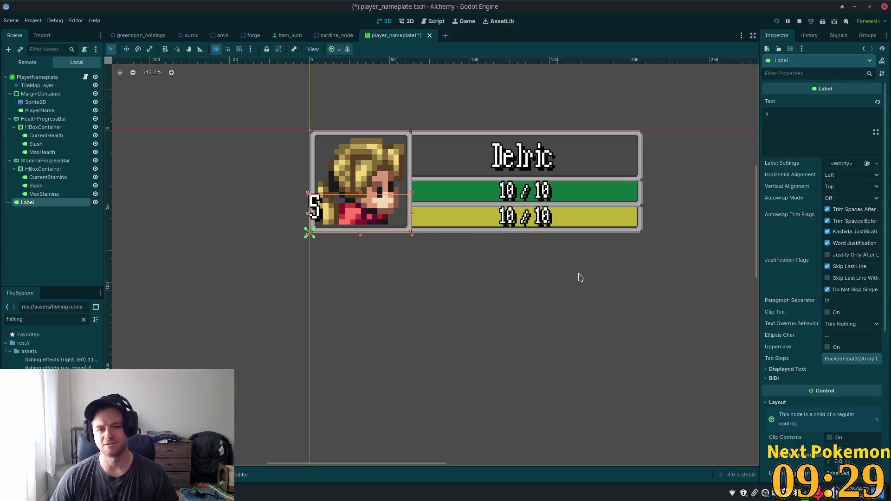
pyautogui.scroll(-5, 830, 297)
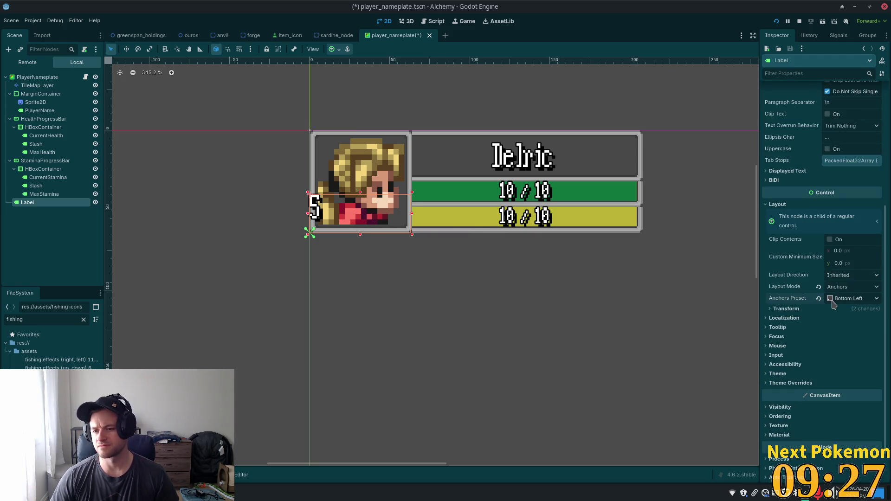
pyautogui.click(834, 299)
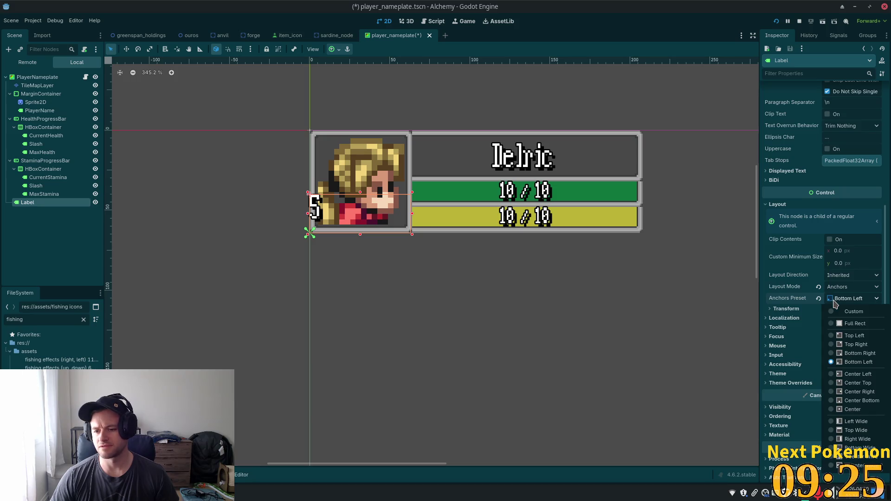
pyautogui.click(834, 300)
pyautogui.scroll(4, 842, 205)
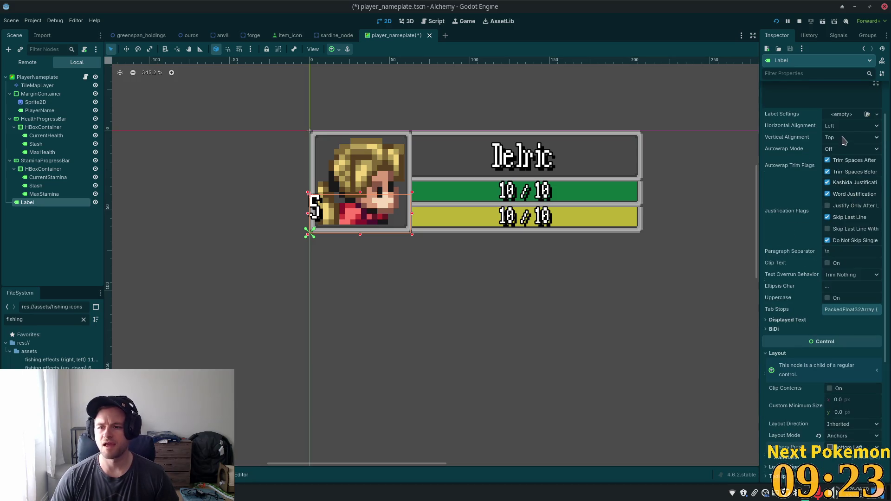
# Set the label's Vertical Alignment to Bottom and expand its Theme Overrides
pyautogui.click(847, 137)
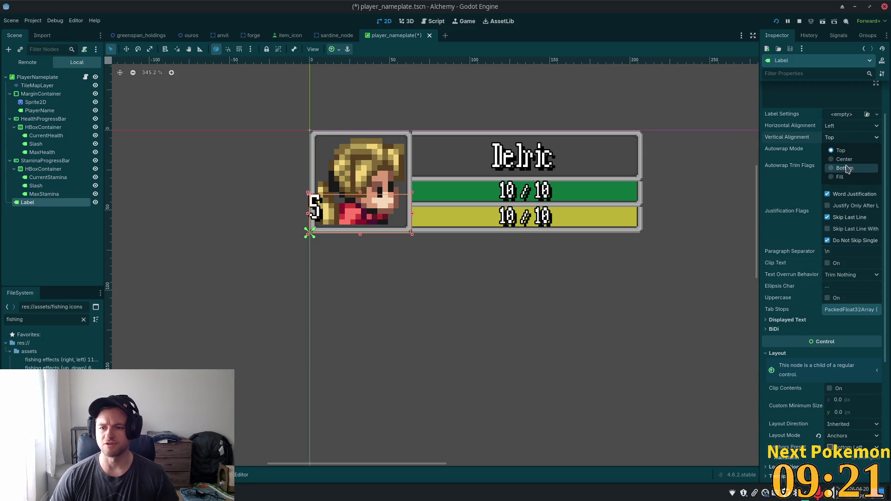
pyautogui.click(845, 169)
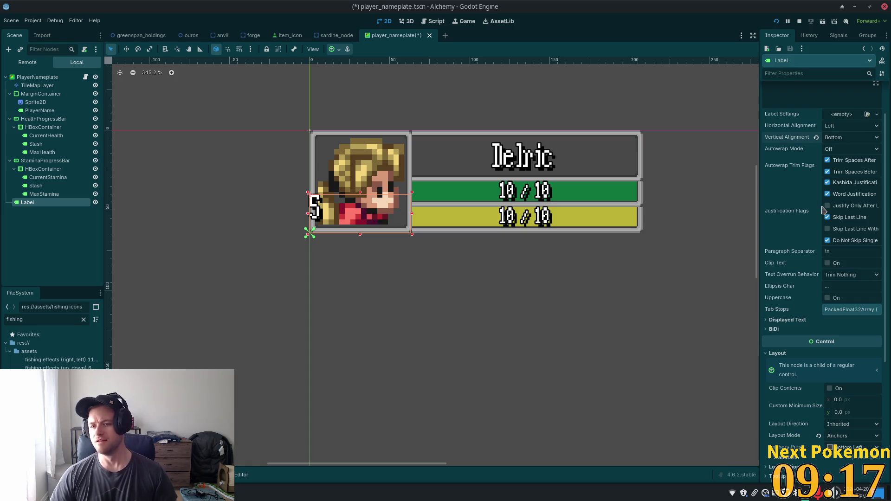
pyautogui.moveTo(818, 209)
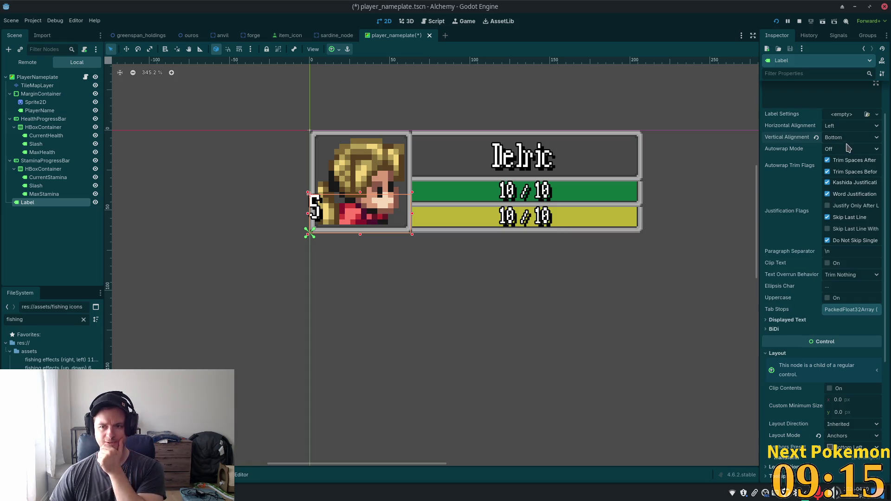
pyautogui.scroll(-2, 847, 220)
pyautogui.scroll(-5, 847, 220)
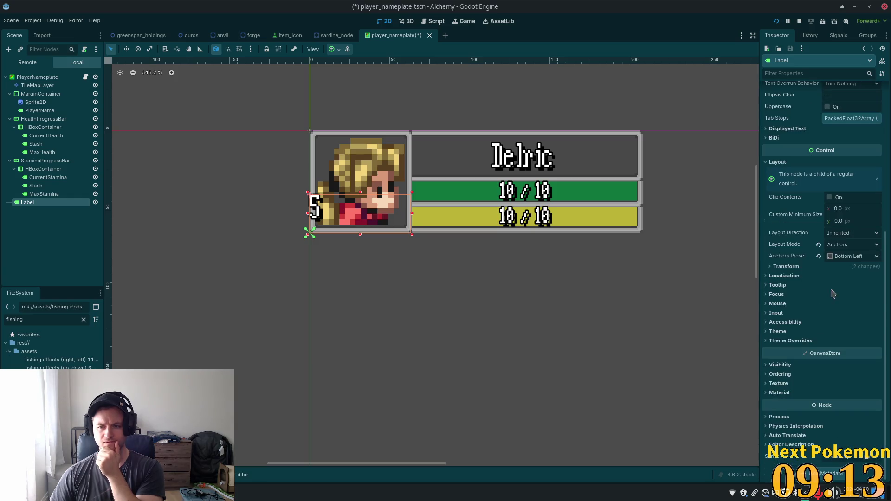
pyautogui.click(794, 343)
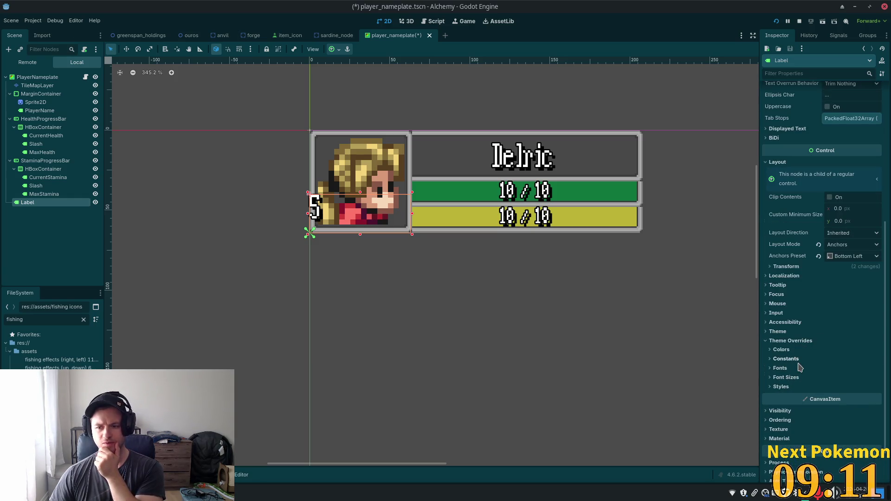
pyautogui.click(789, 359)
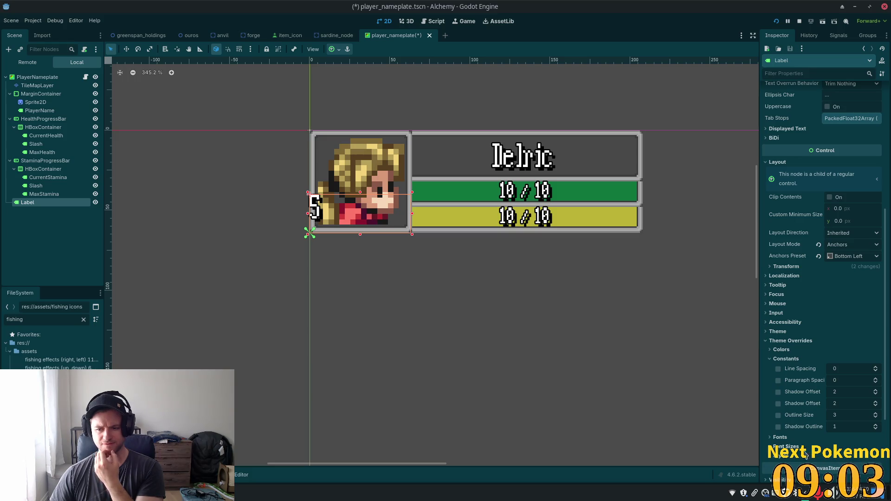
pyautogui.click(773, 358)
pyautogui.click(771, 340)
pyautogui.click(770, 331)
pyautogui.click(771, 332)
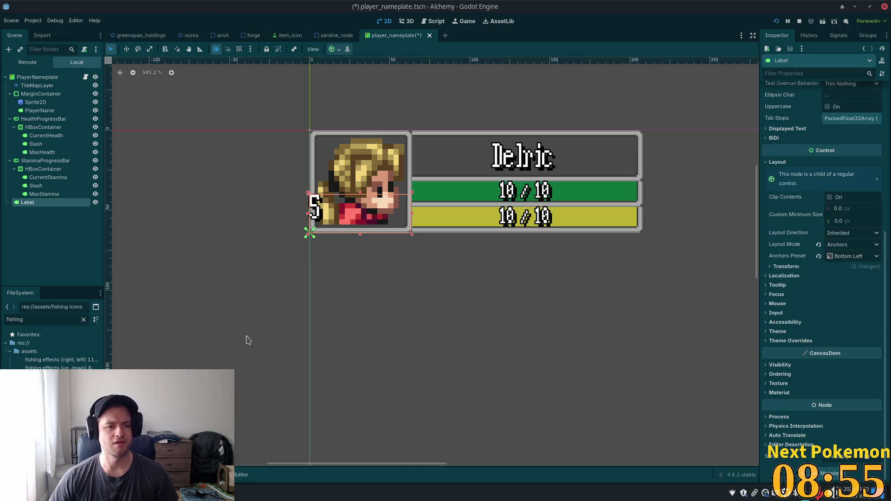
# Add a MarginContainer under PlayerNameplate and drag the Label into the new MarginContainer2
pyautogui.click(64, 78)
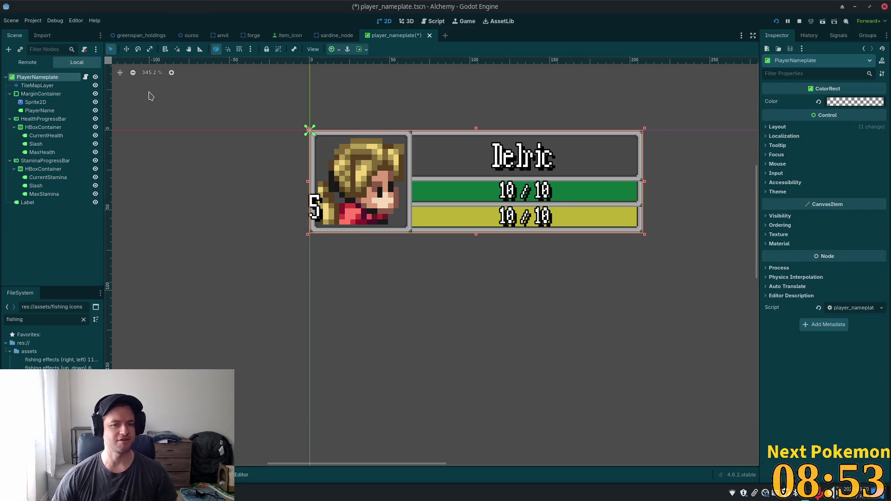
pyautogui.hotkey('ctrl', 'a')
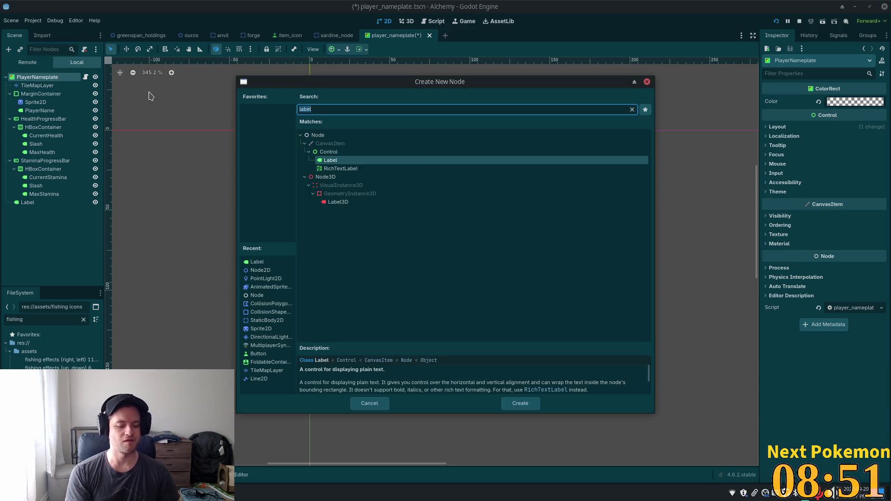
pyautogui.write('margin')
pyautogui.press('Return')
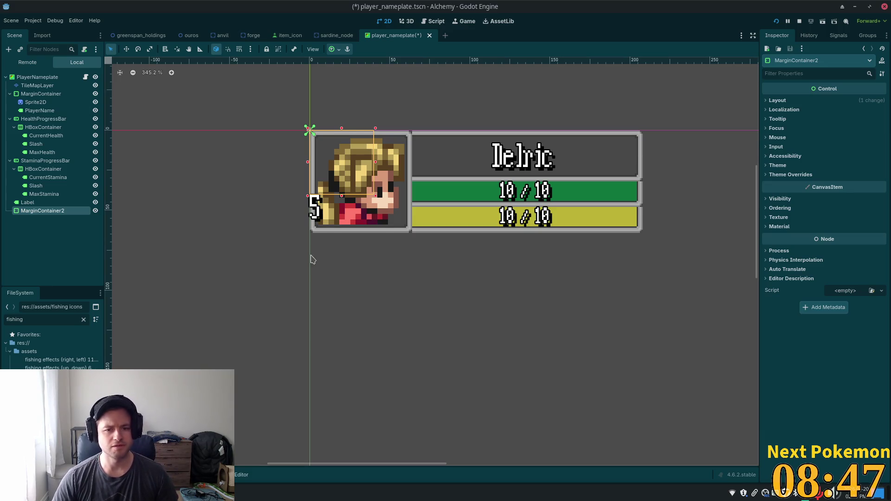
pyautogui.moveTo(28, 202); pyautogui.dragTo(42, 211)
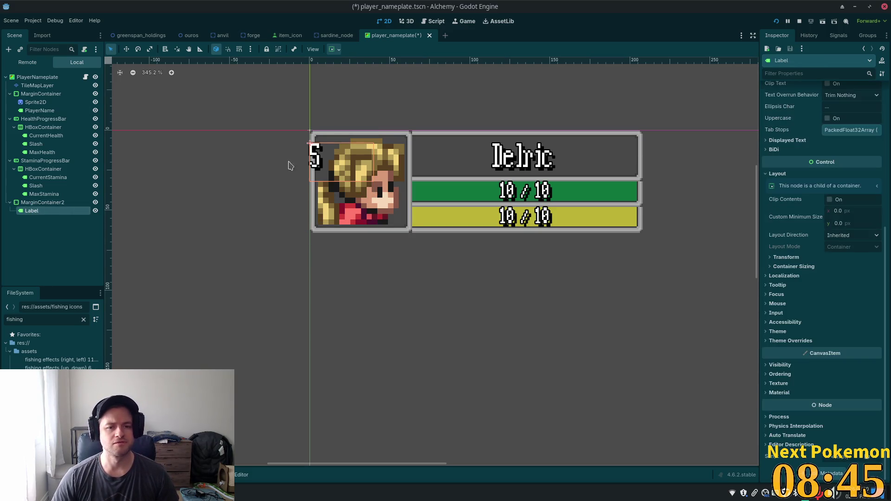
pyautogui.click(43, 202)
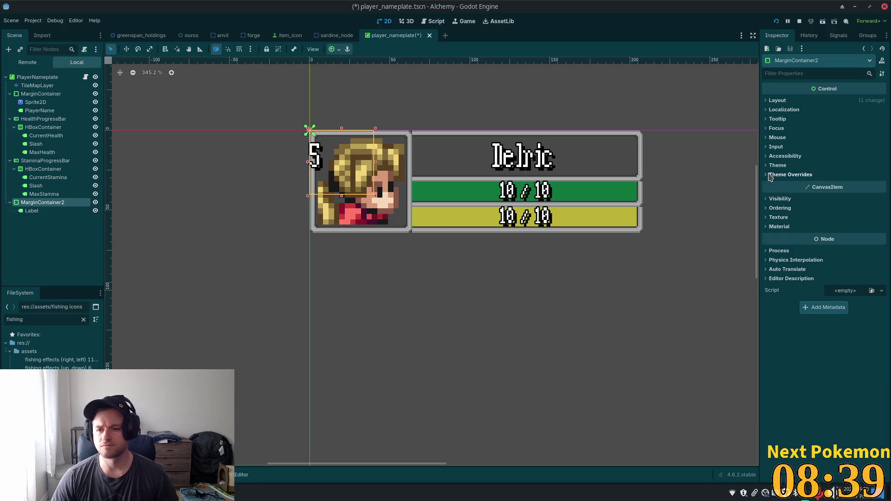
# Switch MarginContainer2's Layout Mode to Anchors with the Bottom Left preset
pyautogui.click(776, 100)
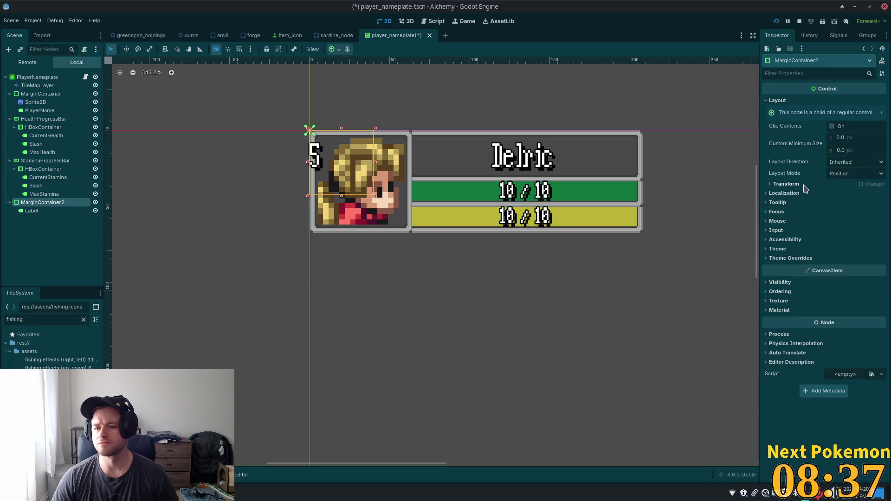
pyautogui.click(873, 176)
pyautogui.click(858, 186)
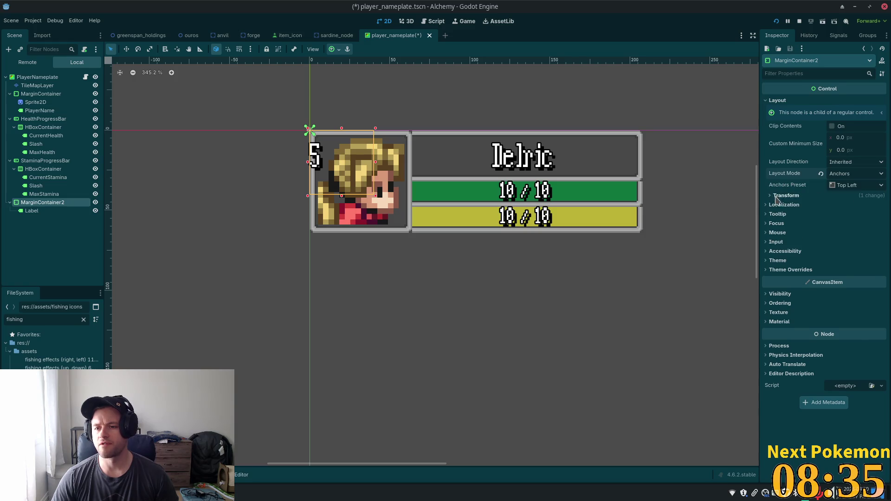
pyautogui.click(774, 204)
pyautogui.click(850, 195)
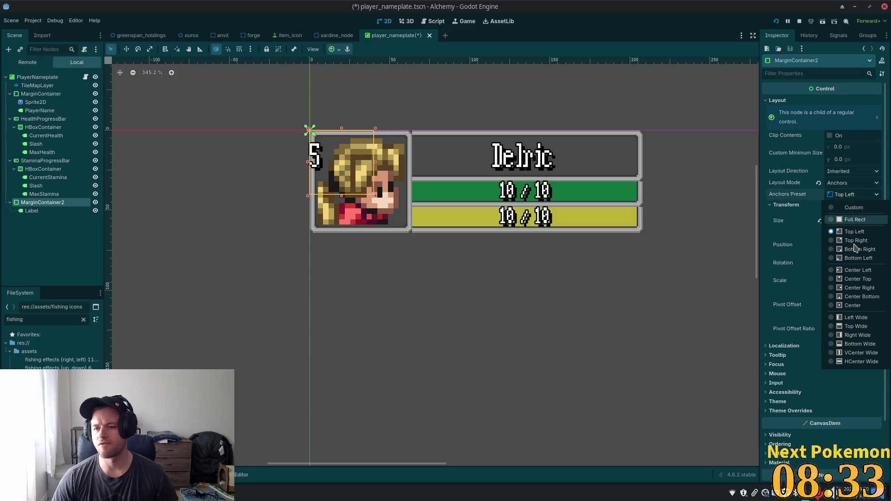
pyautogui.click(847, 259)
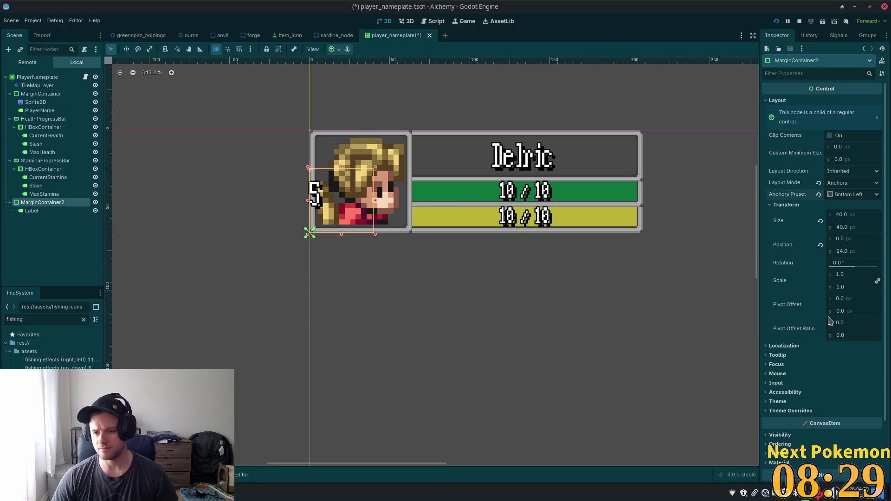
# Enable the Left, Top, Right and Bottom margin constant overrides under Theme Overrides
pyautogui.scroll(-3, 783, 331)
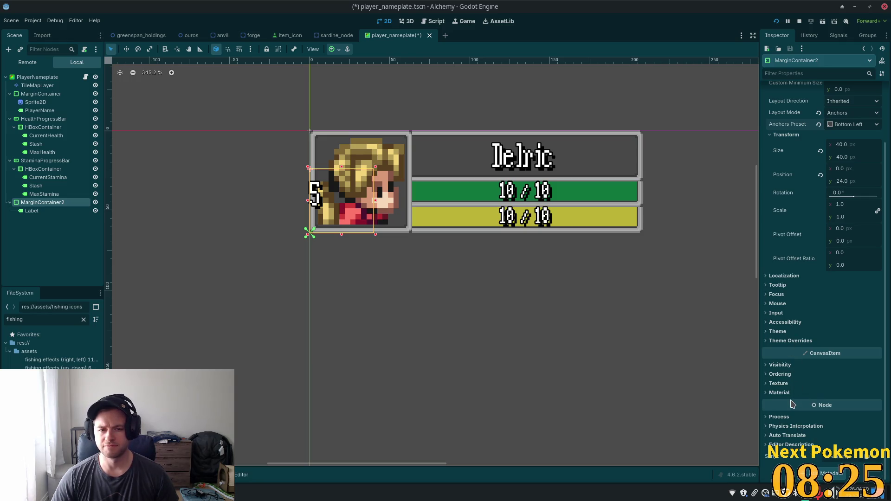
pyautogui.moveTo(792, 405)
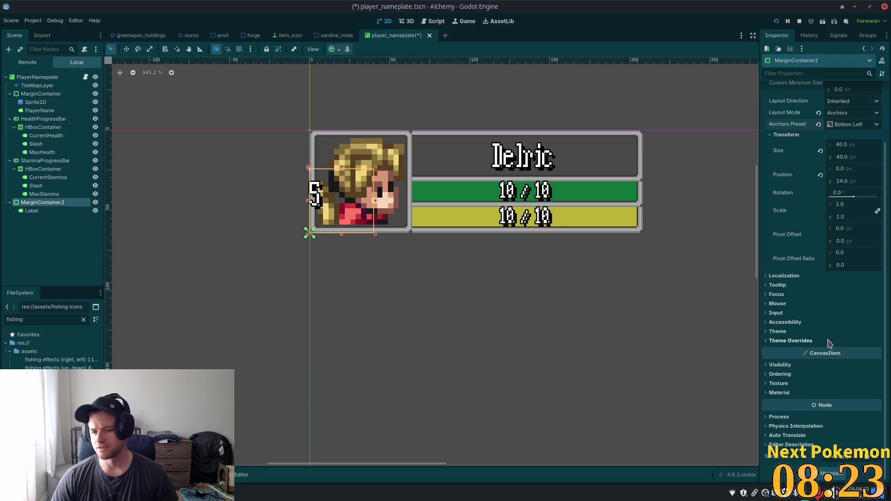
pyautogui.click(766, 340)
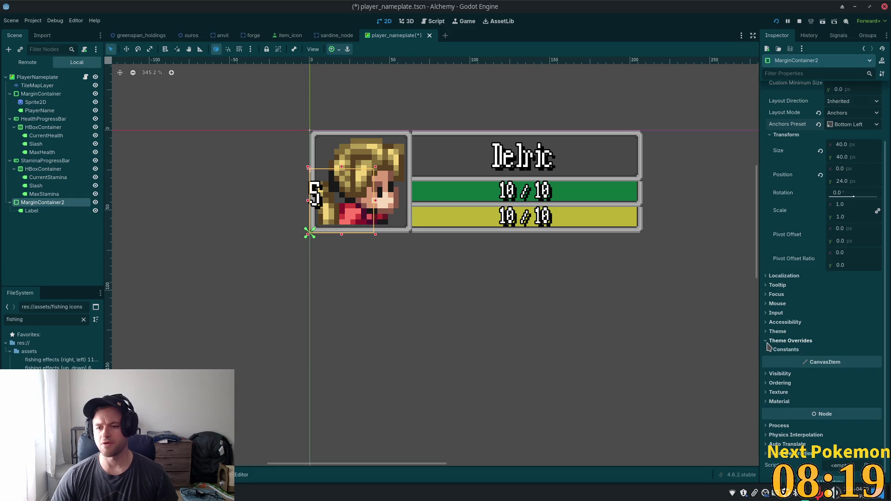
pyautogui.click(772, 350)
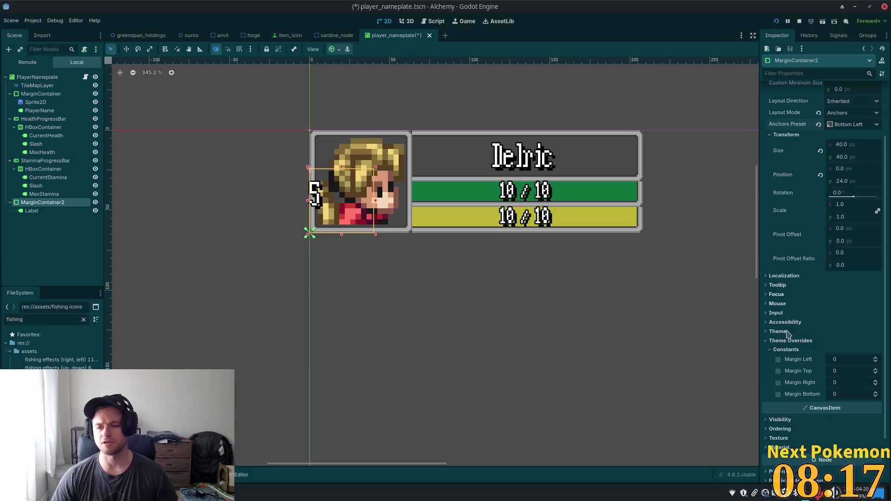
pyautogui.press('Tab')
pyautogui.press('Tab')
pyautogui.press('Tab')
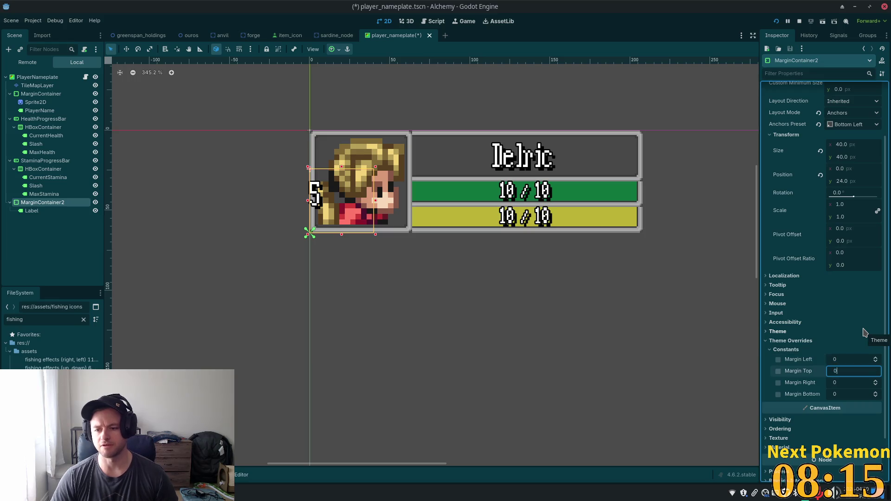
pyautogui.click(779, 360)
pyautogui.click(778, 371)
pyautogui.click(778, 382)
pyautogui.click(778, 395)
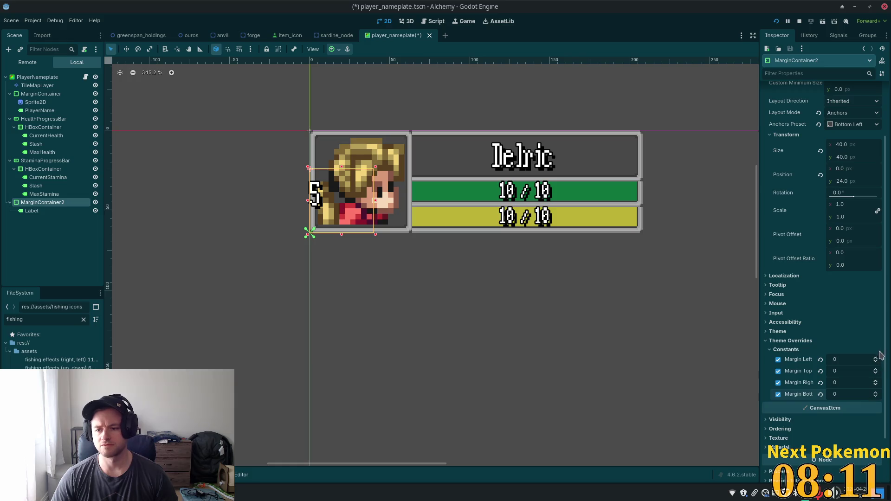
# Shorten the container by dragging its top edge down and set Margin Left to 10
pyautogui.click(845, 361)
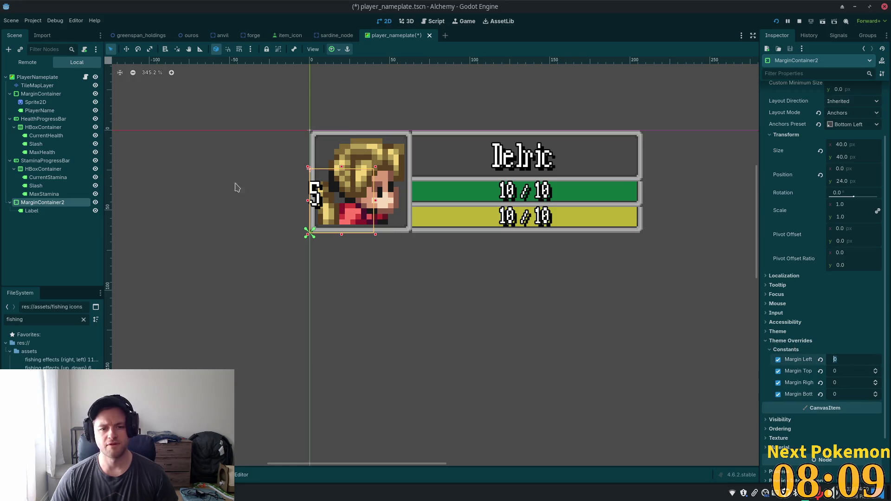
pyautogui.moveTo(341, 167); pyautogui.dragTo(342, 197)
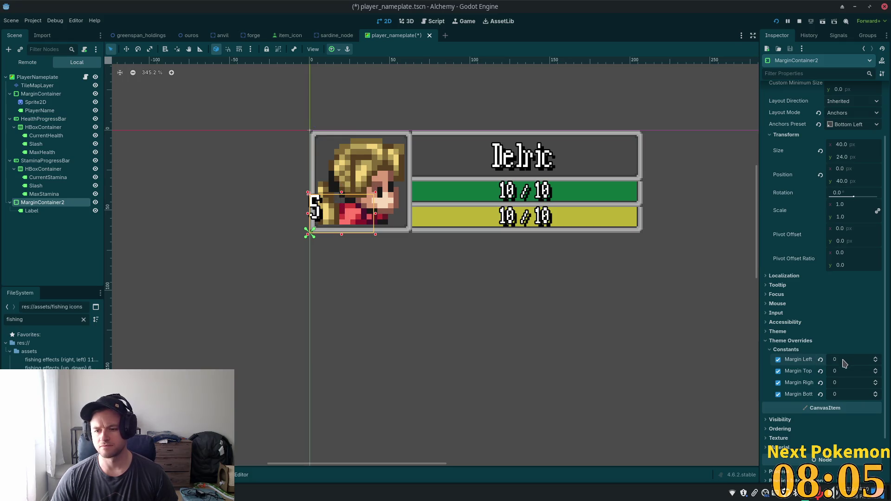
pyautogui.write('10')
pyautogui.press('Tab')
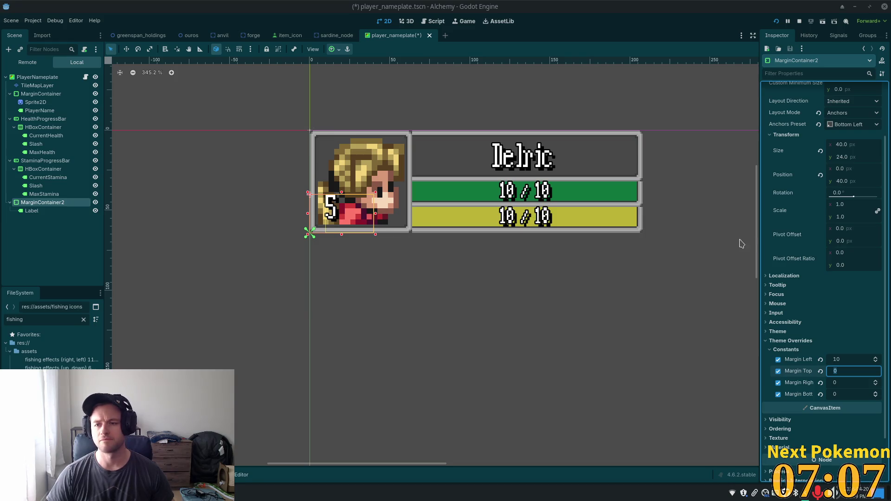
# Select the level Label and delete the placeholder 5 from its Text property
pyautogui.scroll(3, 878, 285)
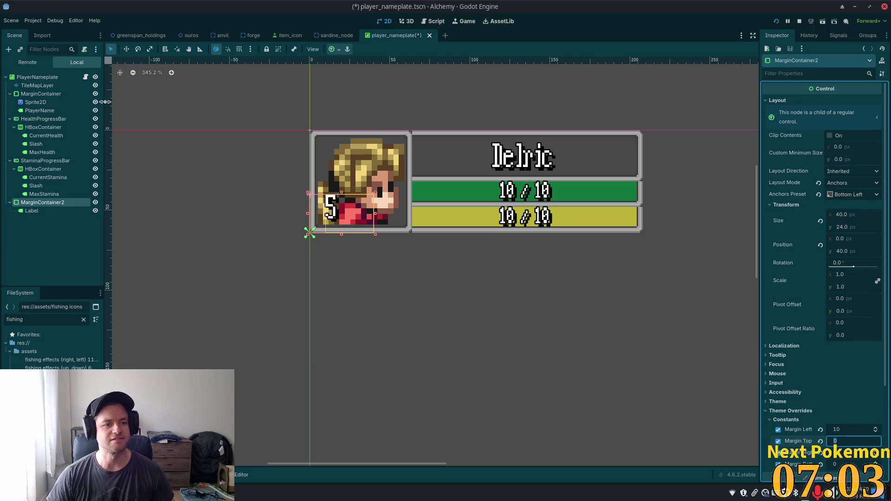
pyautogui.click(32, 77)
pyautogui.click(32, 85)
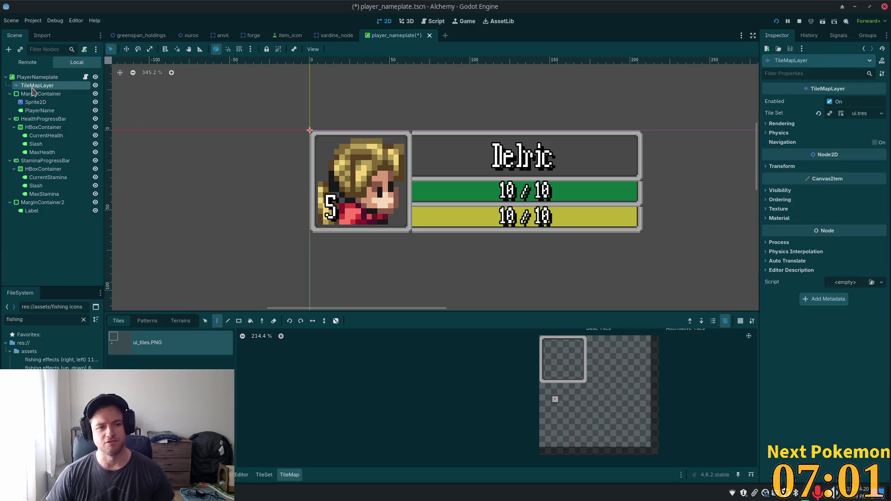
pyautogui.click(69, 78)
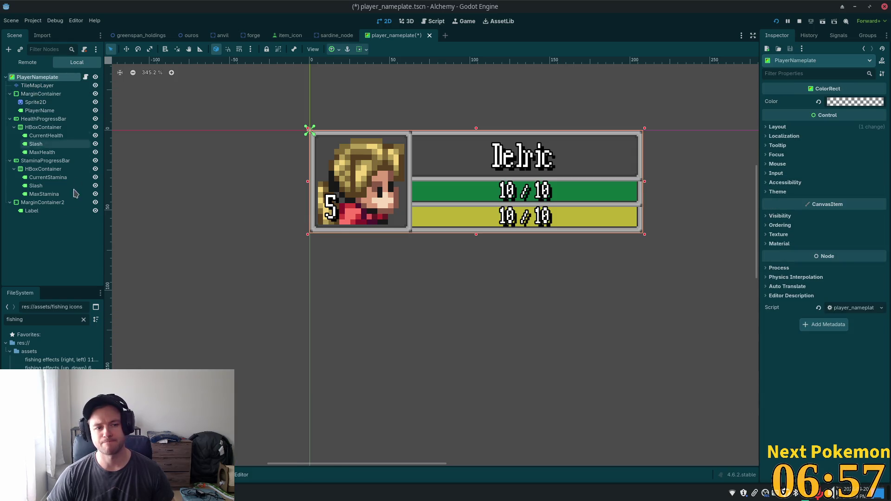
pyautogui.click(70, 211)
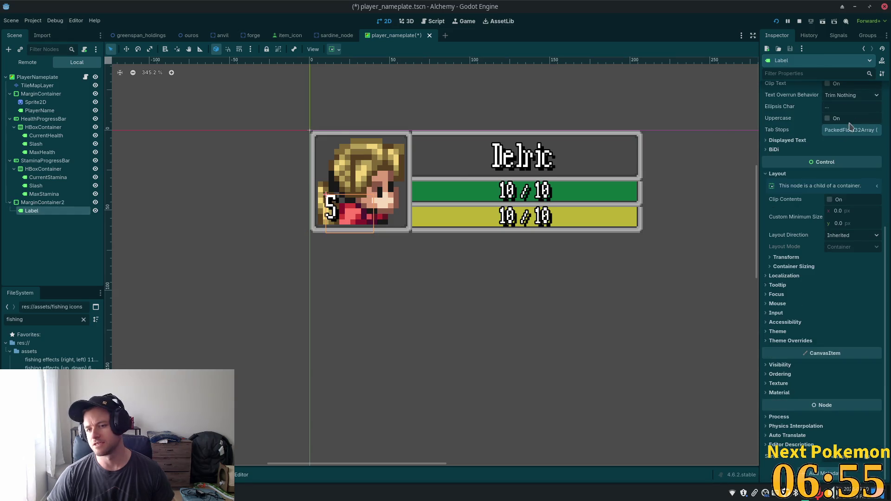
pyautogui.scroll(5, 813, 119)
pyautogui.doubleClick(812, 125)
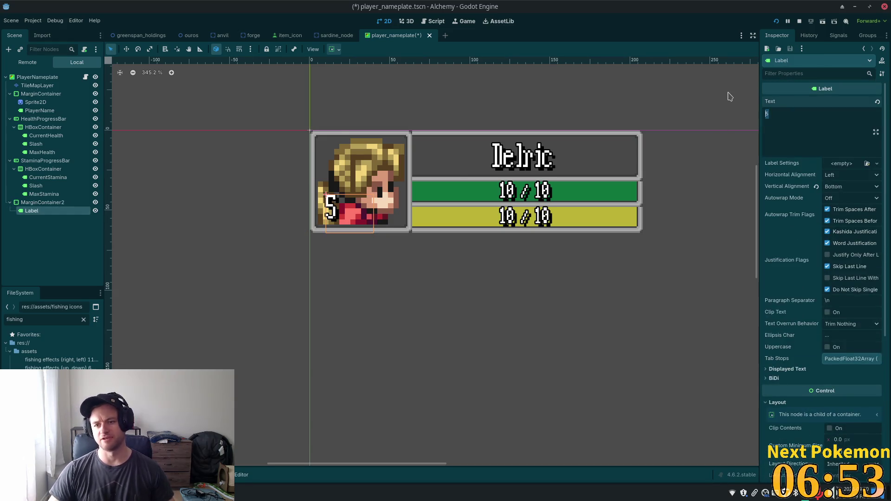
pyautogui.press('BackSpace')
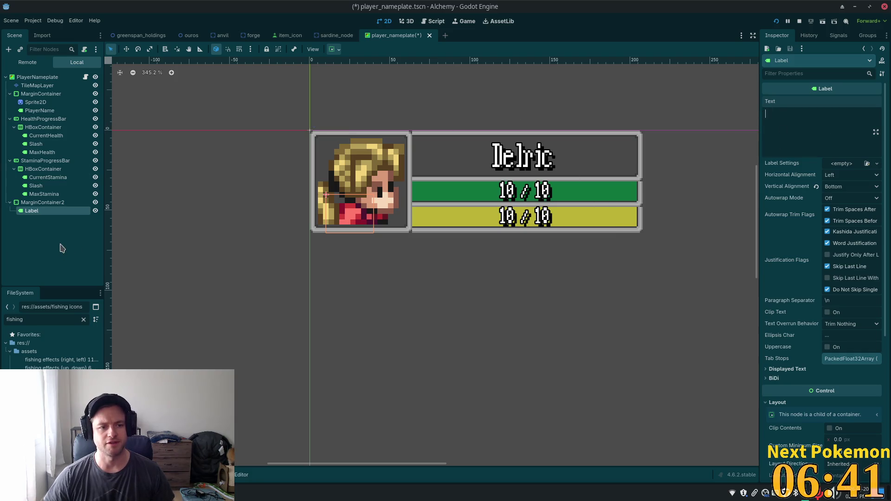
# Rename the Label node under MarginContainer2 to LabelLevel
pyautogui.click(52, 203)
pyautogui.doubleClick(32, 211)
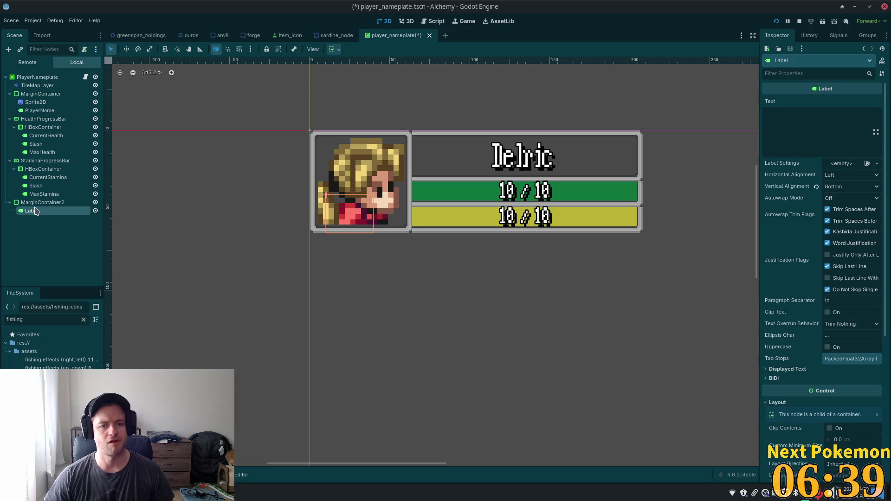
pyautogui.press('End')
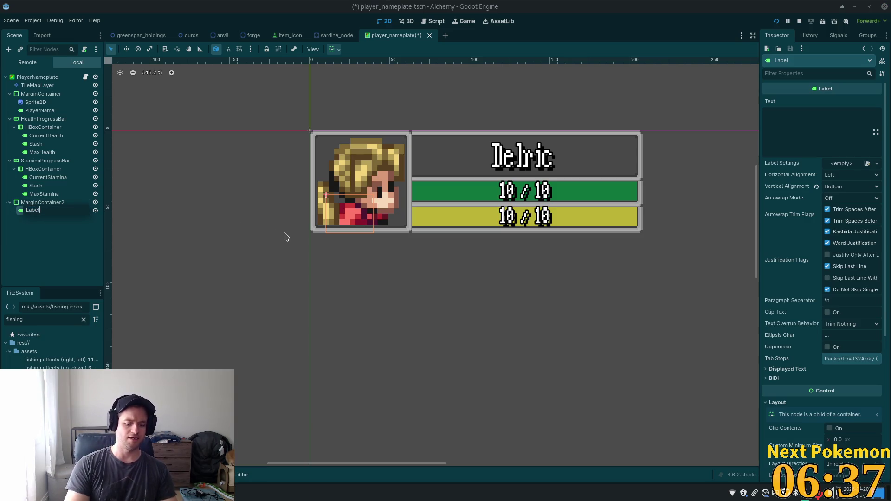
pyautogui.write('Level')
pyautogui.press('Return')
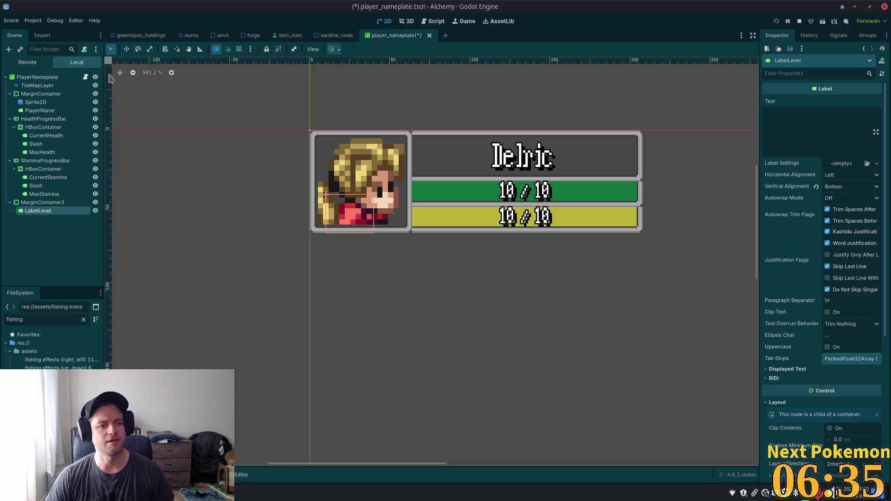
pyautogui.click(85, 77)
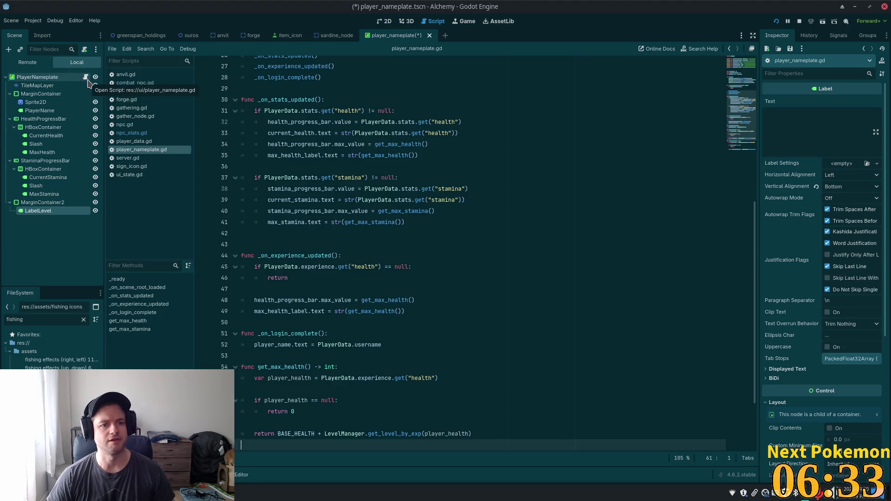
pyautogui.scroll(2, 456, 204)
pyautogui.moveTo(353, 86)
pyautogui.mouseDown()
pyautogui.moveTo(343, 65)
pyautogui.moveTo(357, 51)
pyautogui.mouseUp()
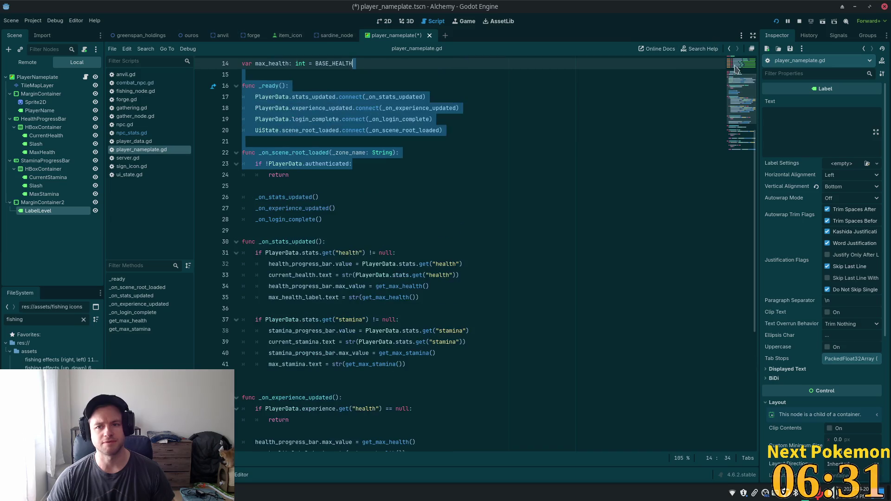
pyautogui.scroll(5, 734, 98)
pyautogui.click(545, 119)
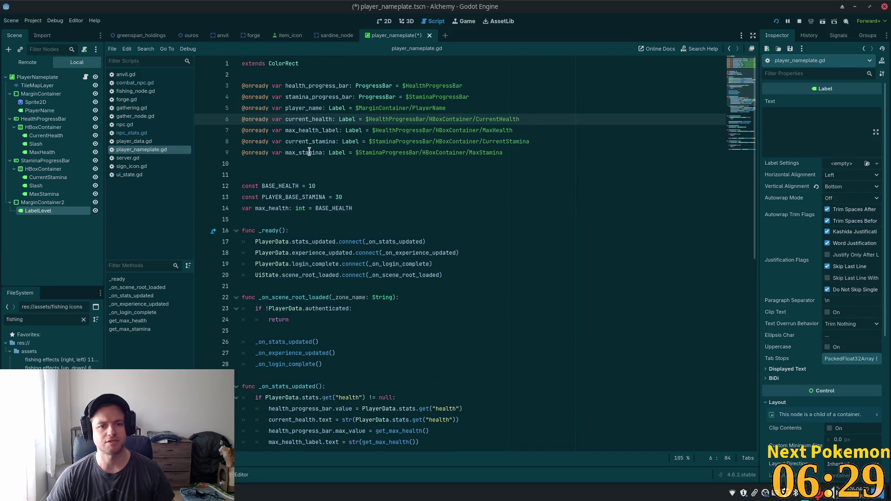
pyautogui.click(377, 172)
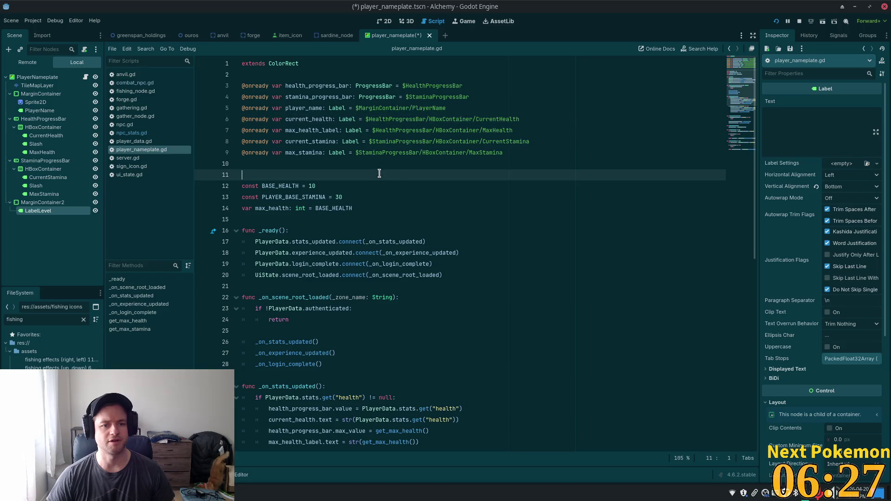
pyautogui.click(566, 152)
pyautogui.press('Return')
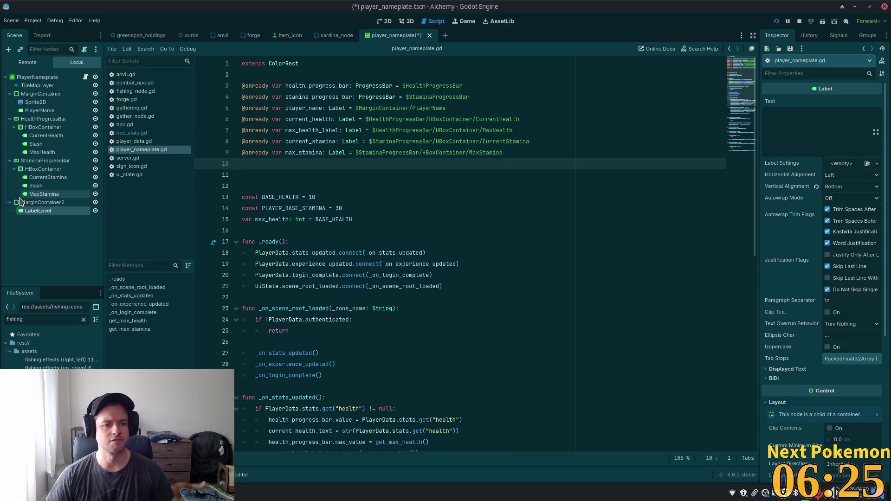
pyautogui.moveTo(43, 212); pyautogui.dragTo(246, 165)
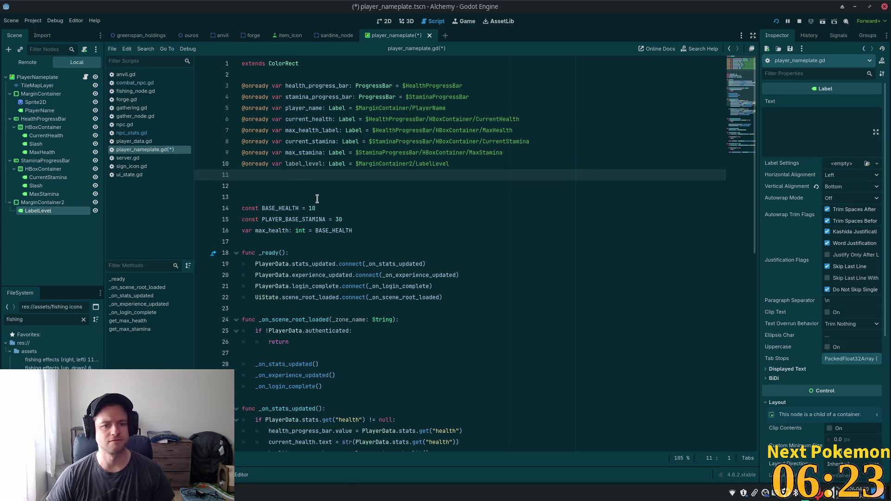
pyautogui.press('Delete')
pyautogui.press('Delete')
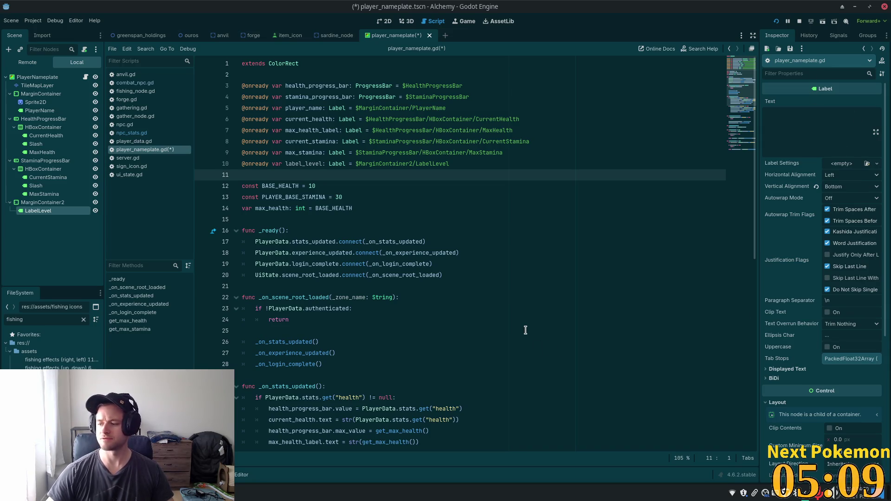
pyautogui.click(434, 339)
# Review label_level and the health max line 34, then select the PlayerNameplate root node
pyautogui.doubleClick(311, 165)
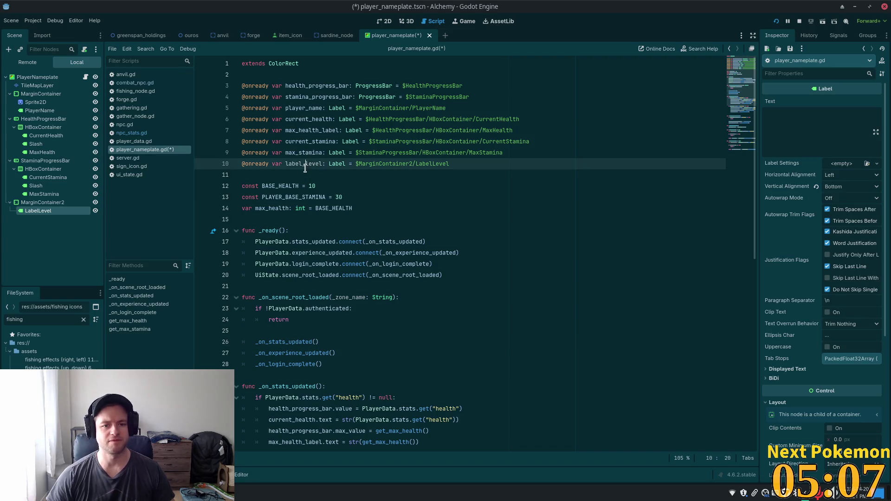
pyautogui.scroll(-1, 434, 331)
pyautogui.scroll(-10, 434, 331)
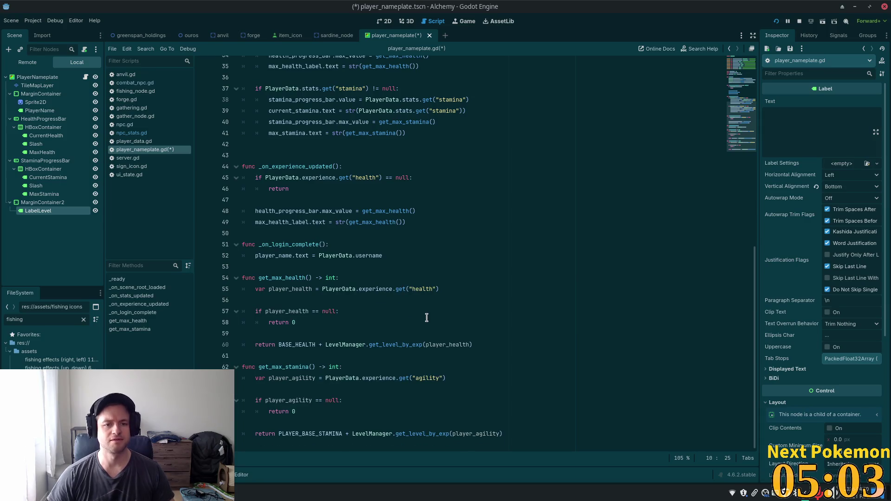
pyautogui.scroll(5, 425, 316)
pyautogui.click(341, 218)
pyautogui.scroll(-3, 342, 222)
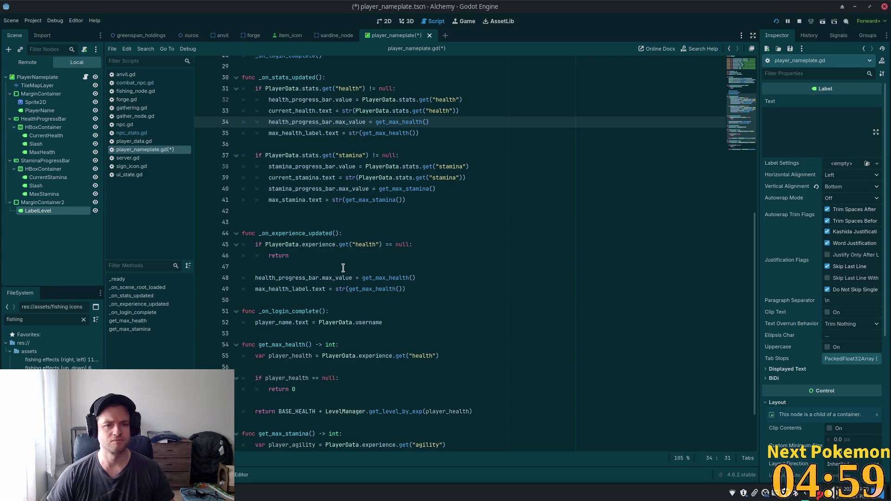
pyautogui.scroll(-1, 340, 268)
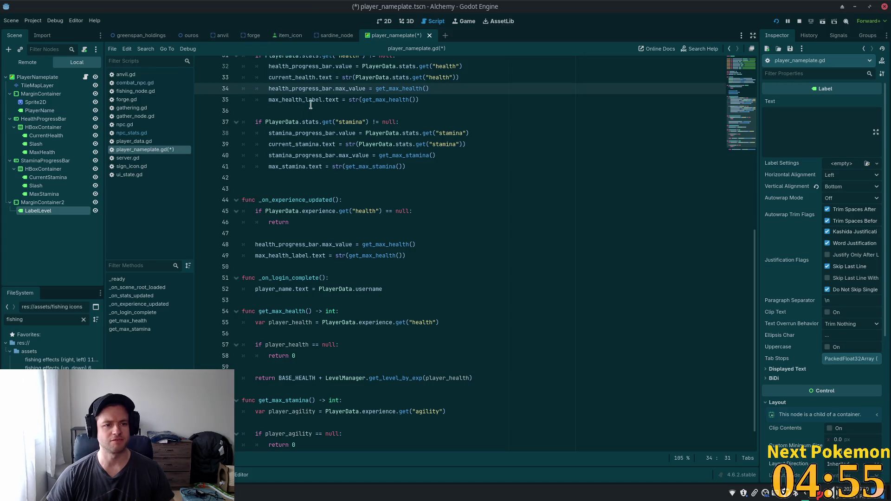
pyautogui.scroll(10, 365, 200)
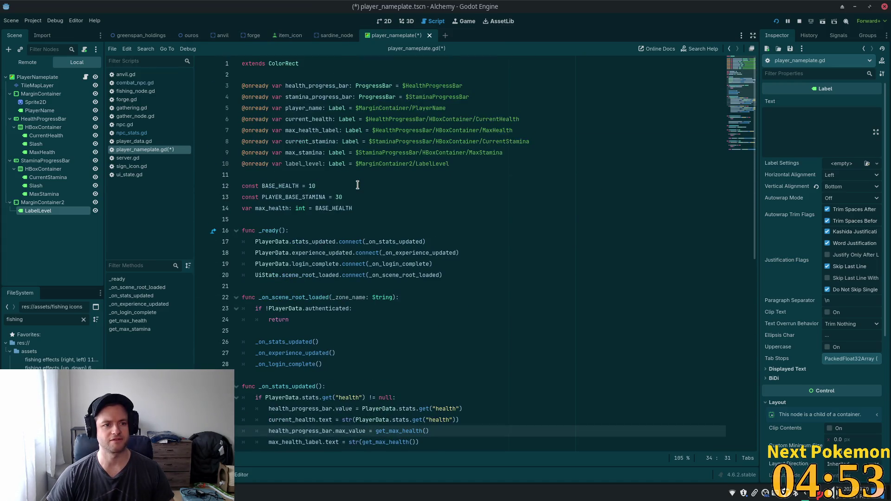
pyautogui.click(46, 77)
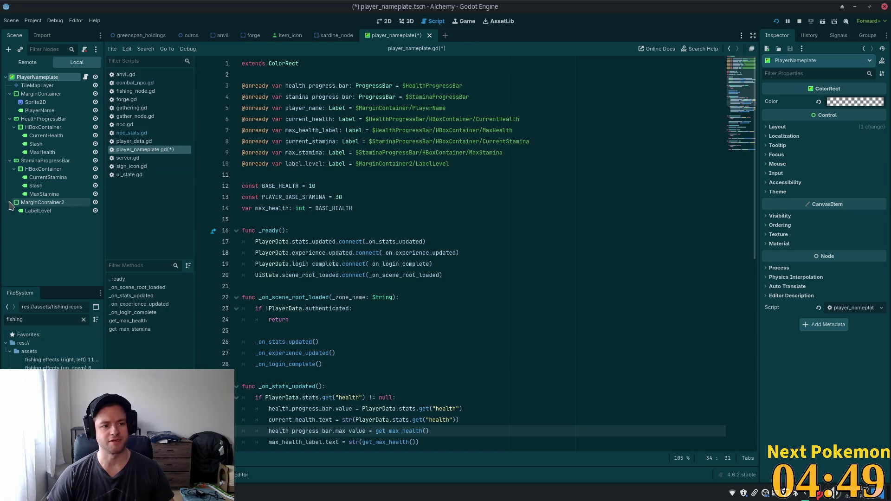
# Copy the MarginContainer2 node together with its LabelLevel child
pyautogui.click(24, 202)
pyautogui.rightClick(21, 203)
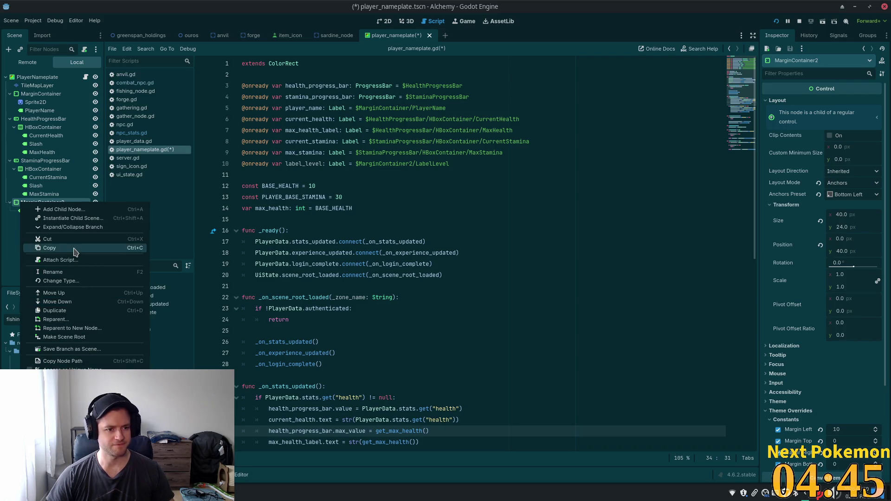
pyautogui.click(79, 248)
# Delete the label_level declaration line and save player_nameplate.gd
pyautogui.click(488, 197)
pyautogui.moveTo(464, 161); pyautogui.dragTo(260, 157)
pyautogui.click(450, 163)
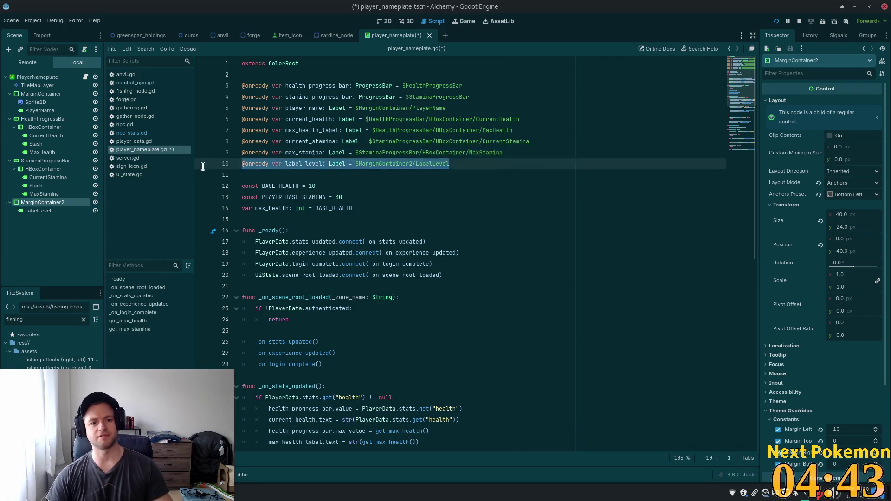
pyautogui.hotkey('ctrl', 'shift', 'k')
pyautogui.hotkey('ctrl', 's')
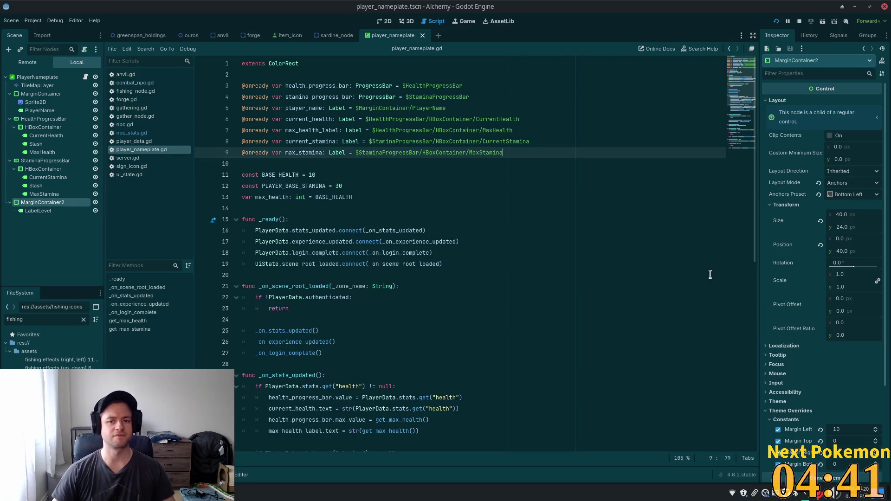
# Search for 'namepla' in the quick file finder and open target_nameplate.tscn
pyautogui.hotkey('alt', 'shift', 'o')
pyautogui.write('enem')
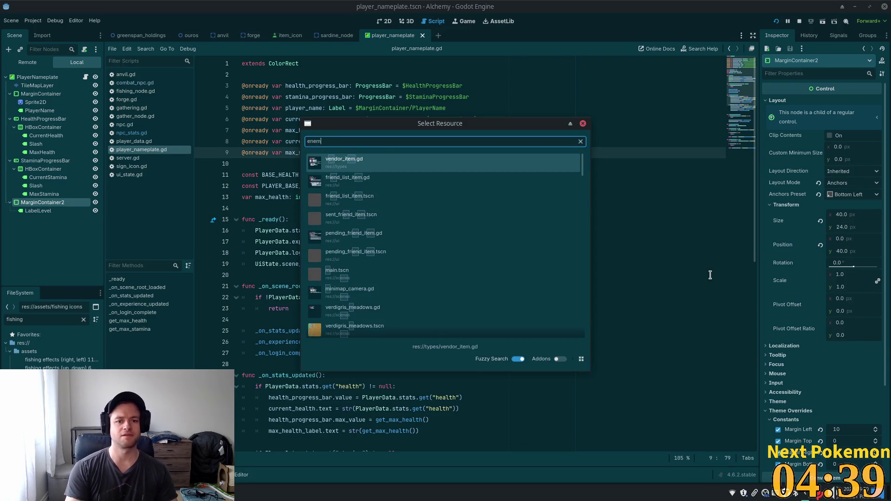
pyautogui.write('y_na')
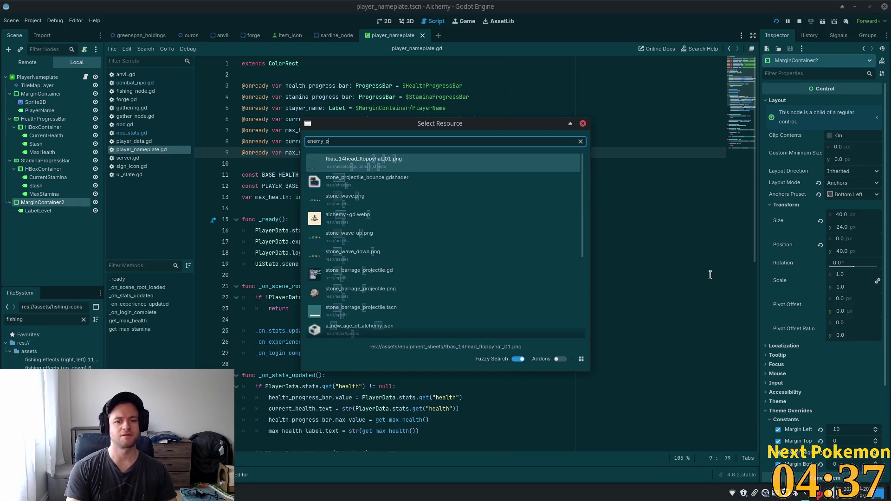
pyautogui.press('BackSpace')
pyautogui.press('BackSpace')
pyautogui.press('BackSpace')
pyautogui.write('namepla')
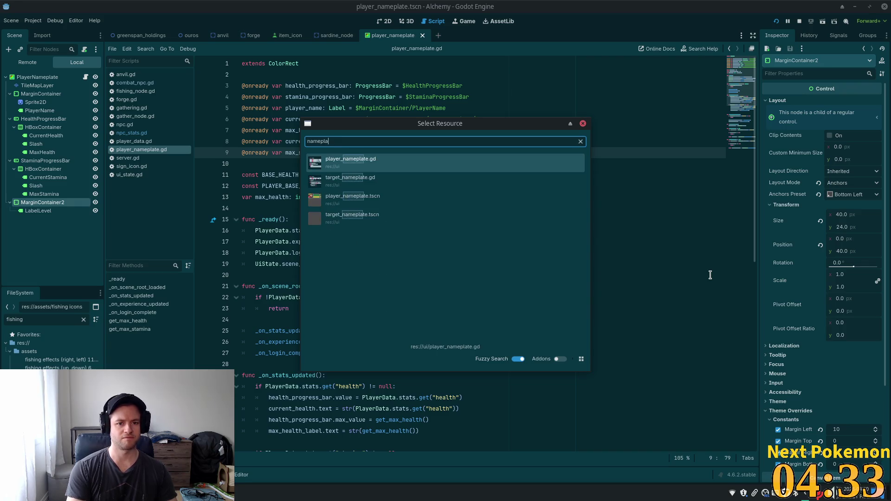
pyautogui.doubleClick(415, 214)
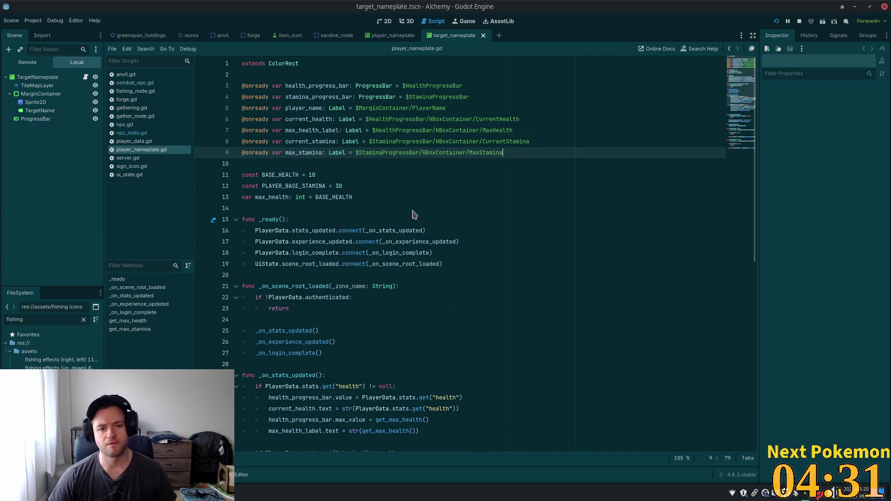
# In the 2D view, paste MarginContainer2 under the TargetNameplate root node
pyautogui.click(384, 22)
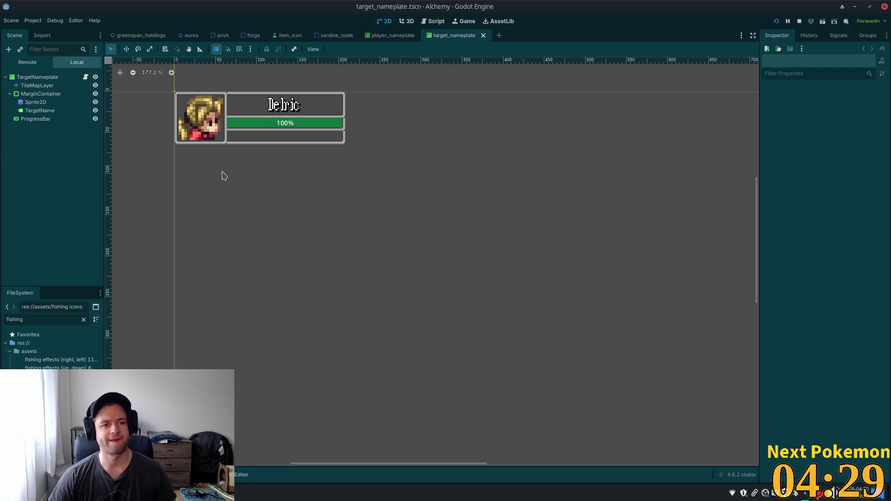
pyautogui.click(29, 78)
pyautogui.click(40, 93)
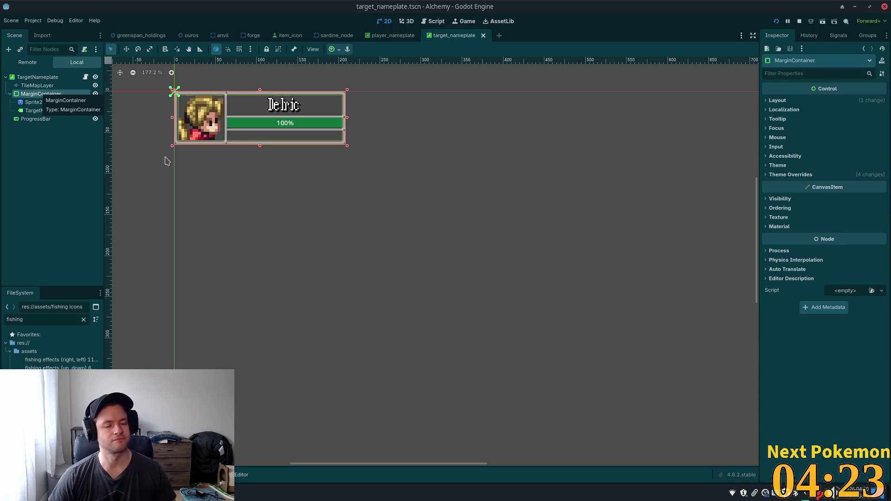
pyautogui.scroll(5, 167, 156)
pyautogui.moveTo(313, 284); pyautogui.dragTo(319, 313)
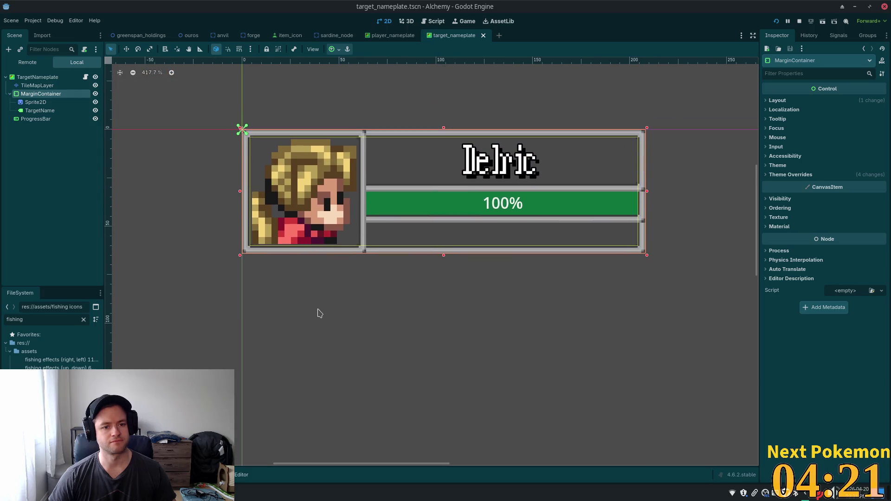
pyautogui.click(37, 77)
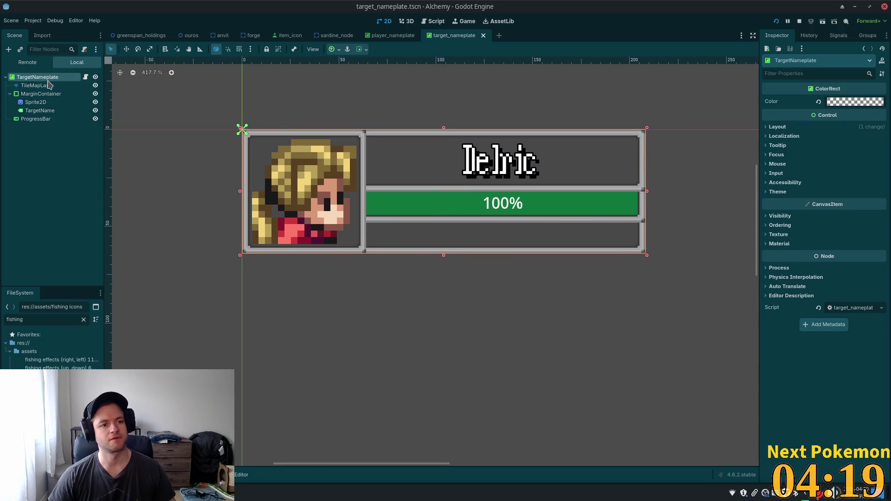
pyautogui.hotkey('ctrl', 'v')
# Test 5 in the pasted LabelLevel's Text, clear it, and open target_nameplate.gd
pyautogui.click(779, 101)
pyautogui.click(779, 102)
pyautogui.click(56, 135)
pyautogui.click(853, 122)
pyautogui.write('5')
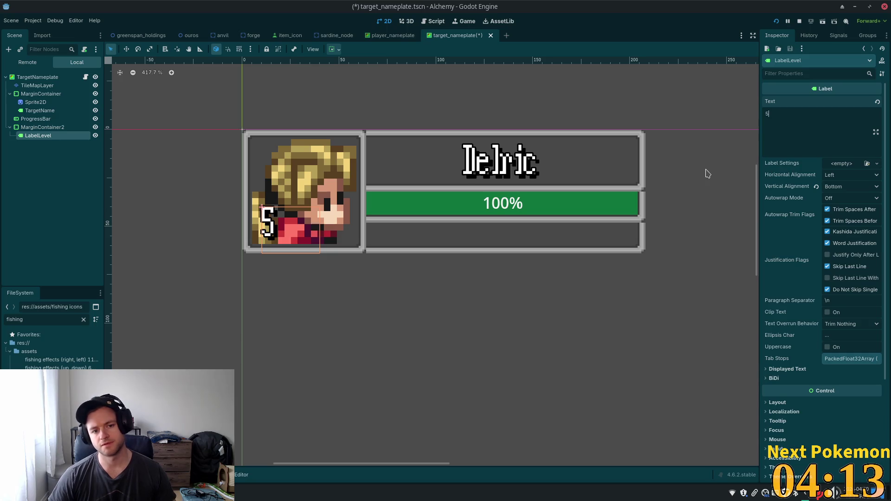
pyautogui.press('BackSpace')
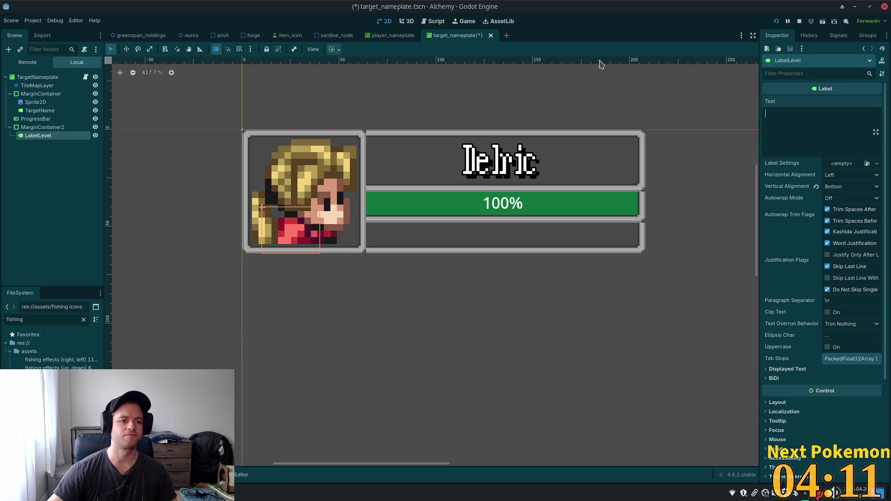
pyautogui.click(85, 78)
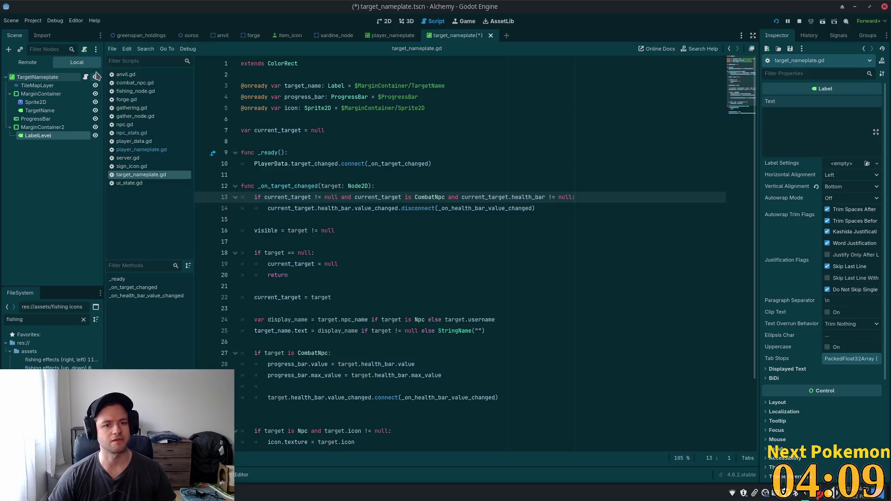
pyautogui.click(396, 119)
pyautogui.click(410, 113)
pyautogui.press('Return')
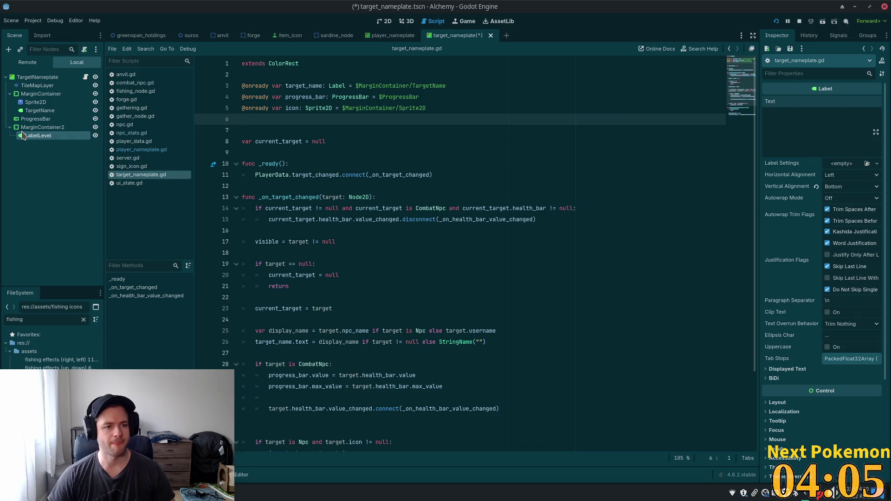
pyautogui.moveTo(26, 136); pyautogui.dragTo(272, 129)
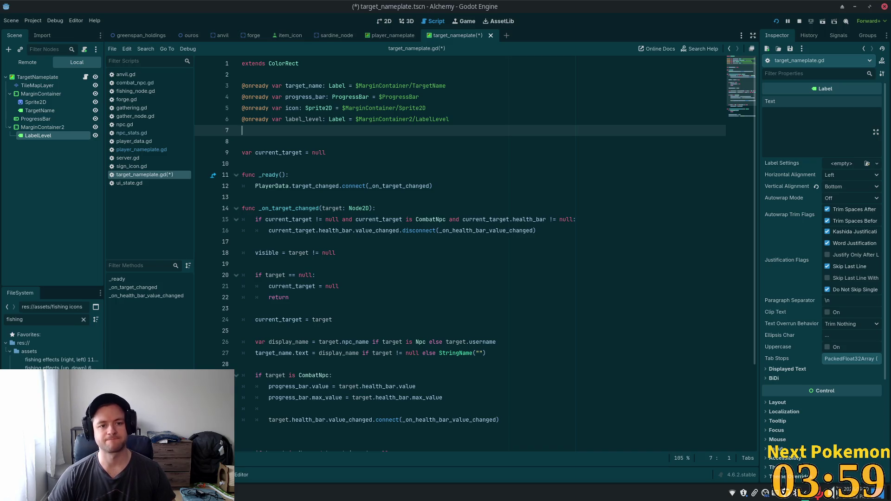
pyautogui.press('BackSpace')
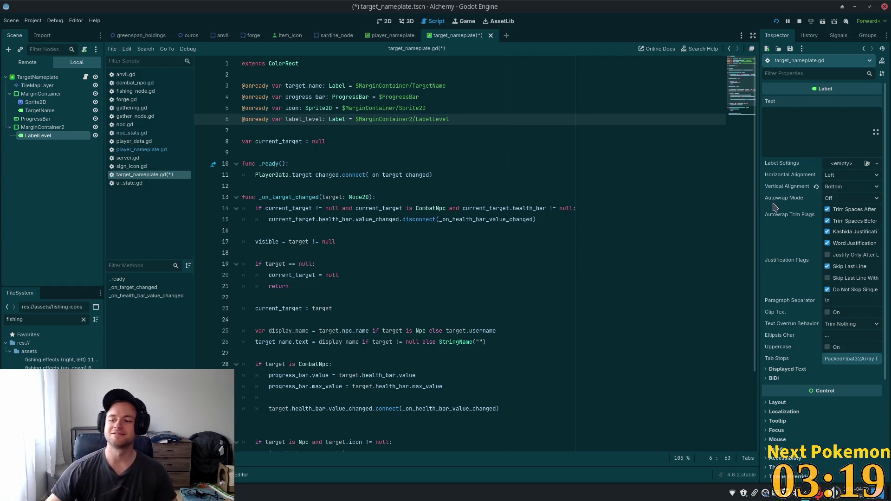
pyautogui.click(303, 190)
pyautogui.click(445, 119)
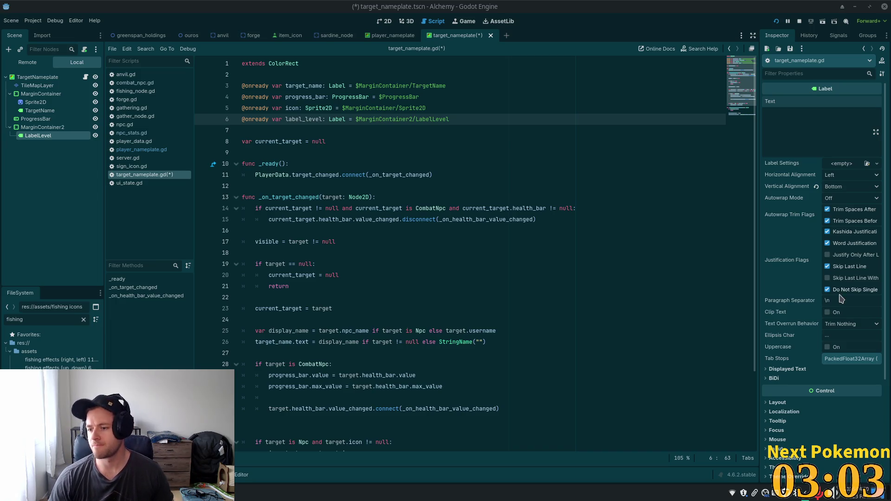
pyautogui.click(236, 196)
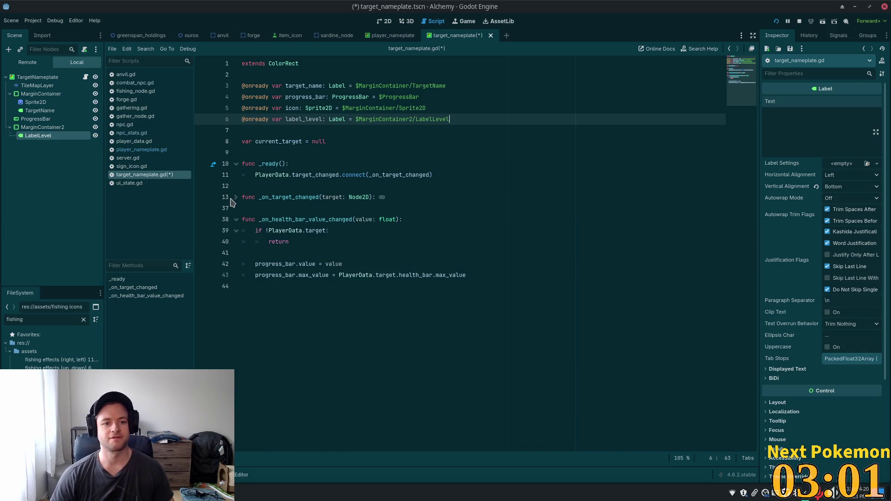
pyautogui.click(236, 197)
pyautogui.click(440, 164)
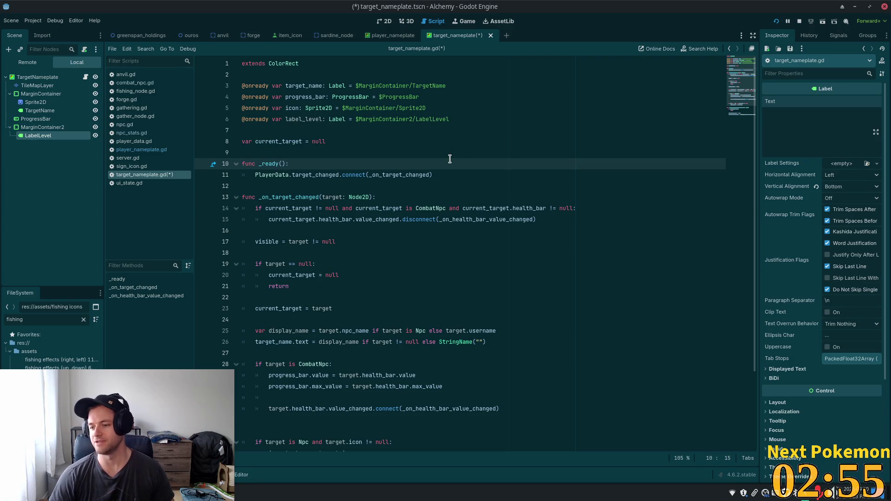
pyautogui.click(343, 119)
pyautogui.doubleClick(309, 116)
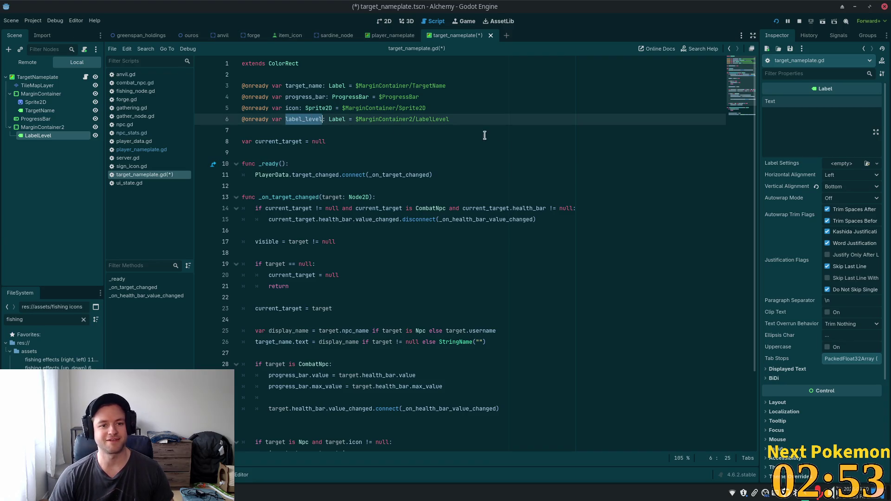
pyautogui.scroll(-1, 483, 153)
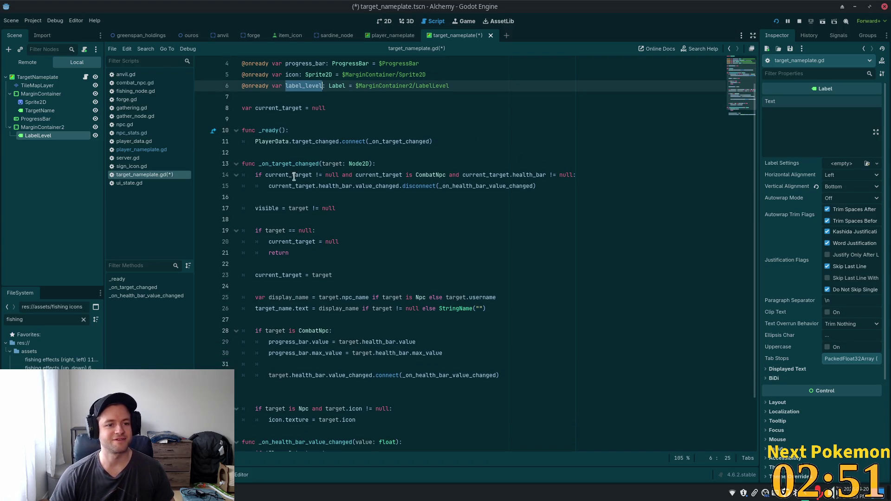
pyautogui.click(369, 155)
pyautogui.scroll(-2, 408, 167)
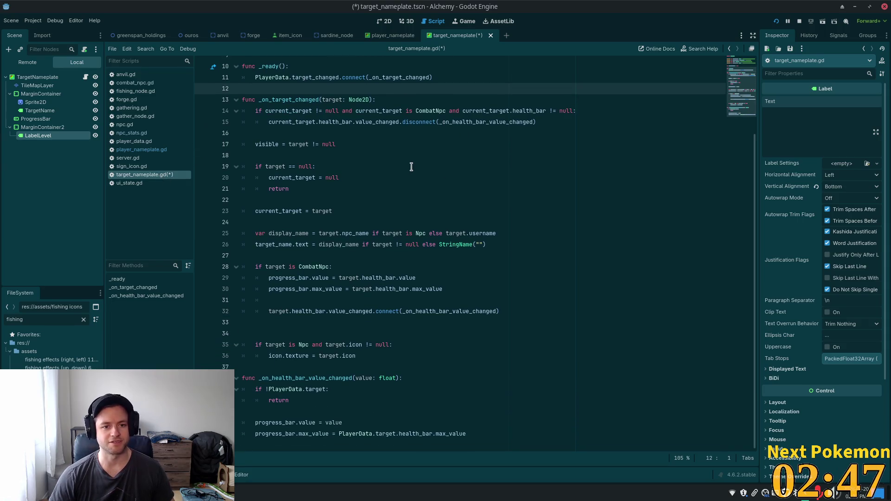
pyautogui.click(348, 212)
pyautogui.doubleClick(321, 268)
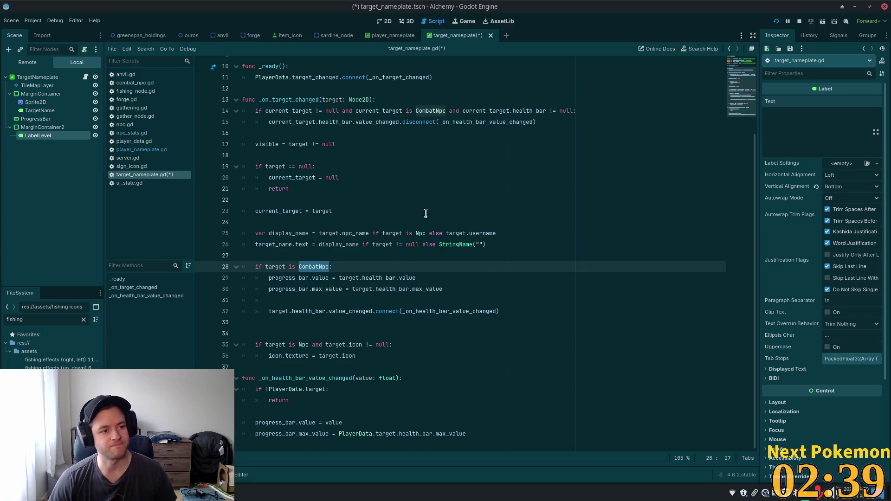
pyautogui.click(413, 244)
pyautogui.click(404, 264)
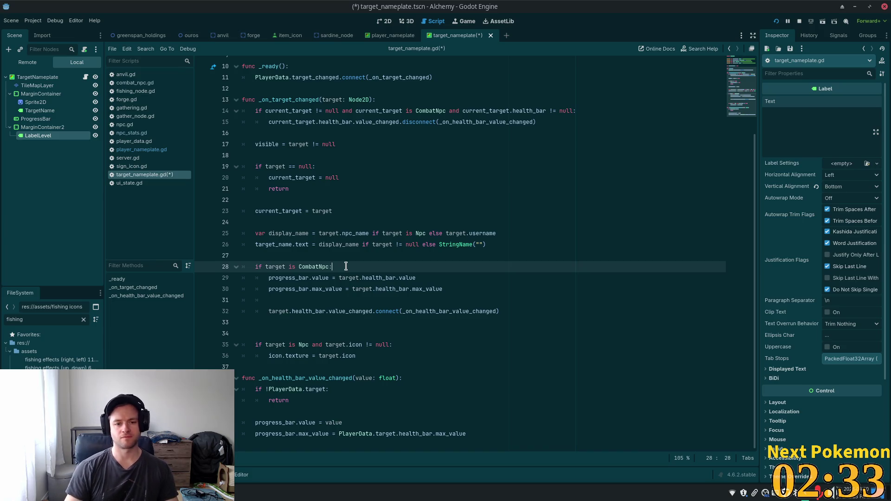
# Add label_level.text = target.level in the CombatNpc branch and save the script
pyautogui.press('Down')
pyautogui.press('Down')
pyautogui.press('Return')
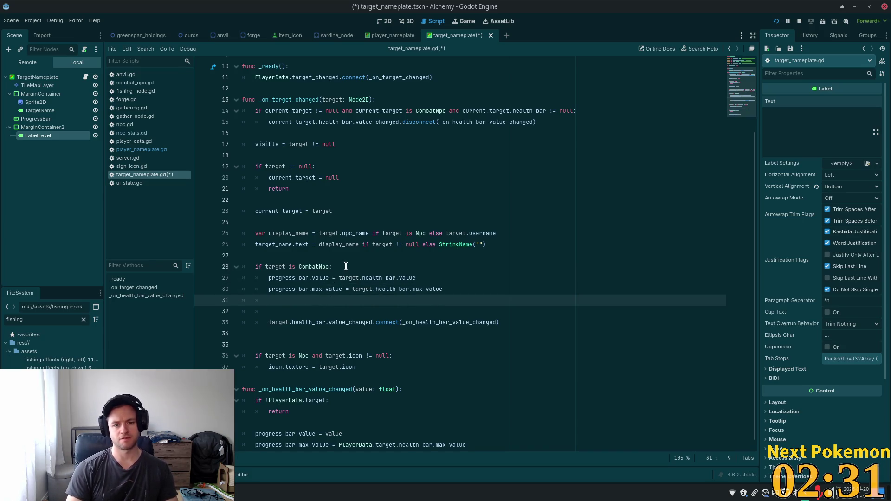
pyautogui.write('abe')
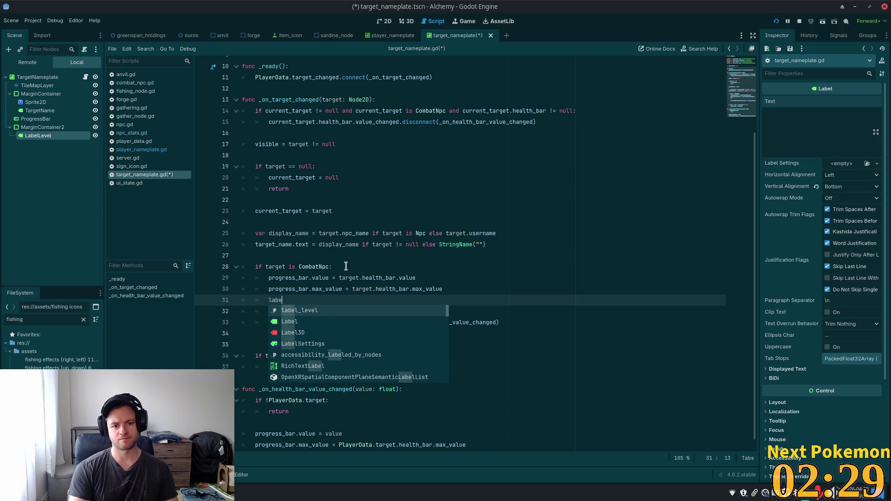
pyautogui.press('Return')
pyautogui.write('.tex')
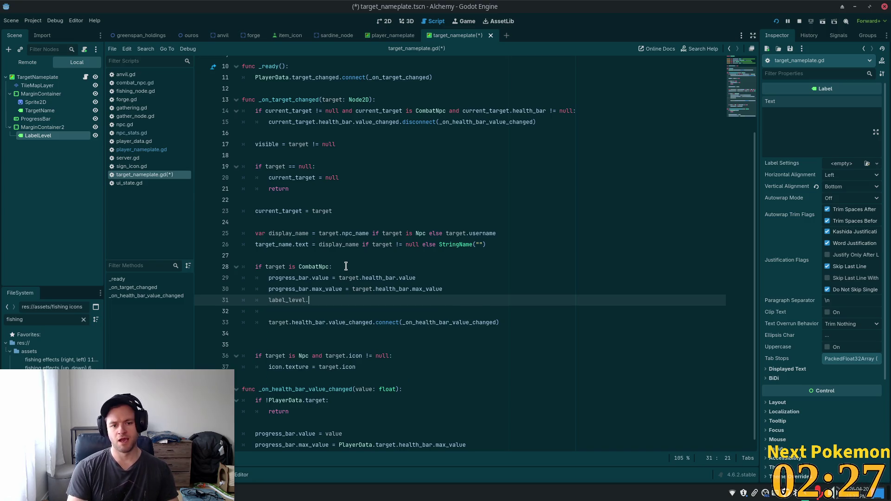
pyautogui.write('t = target.')
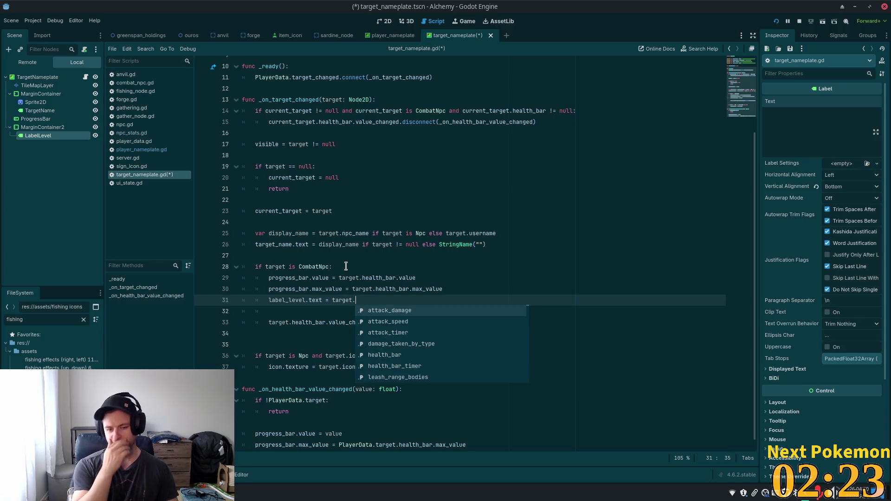
pyautogui.write('level')
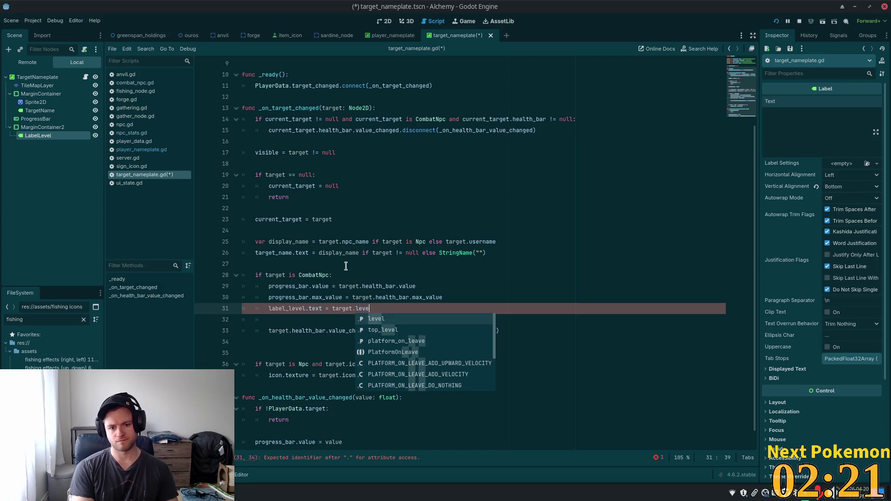
pyautogui.press('Escape')
pyautogui.hotkey('ctrl', 's')
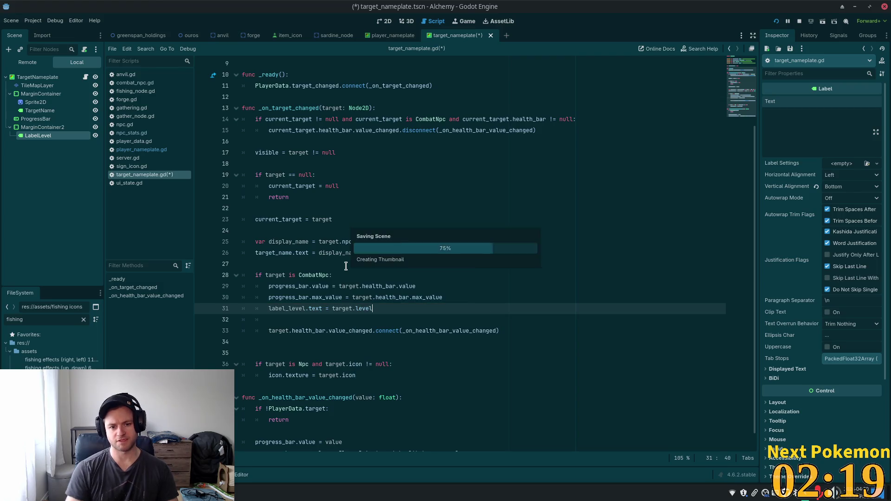
pyautogui.keyDown('ctrl'); pyautogui.click(314, 278); pyautogui.keyUp('ctrl')
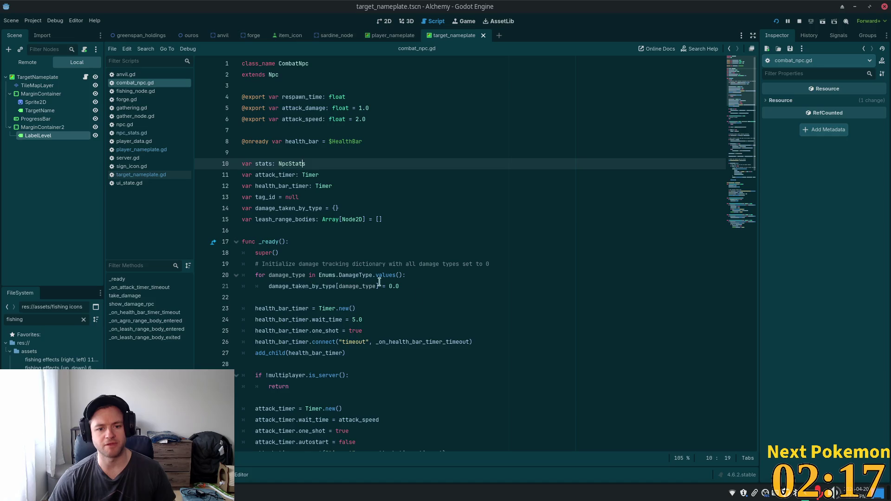
pyautogui.keyDown('ctrl'); pyautogui.click(273, 74); pyautogui.keyUp('ctrl')
pyautogui.doubleClick(263, 252)
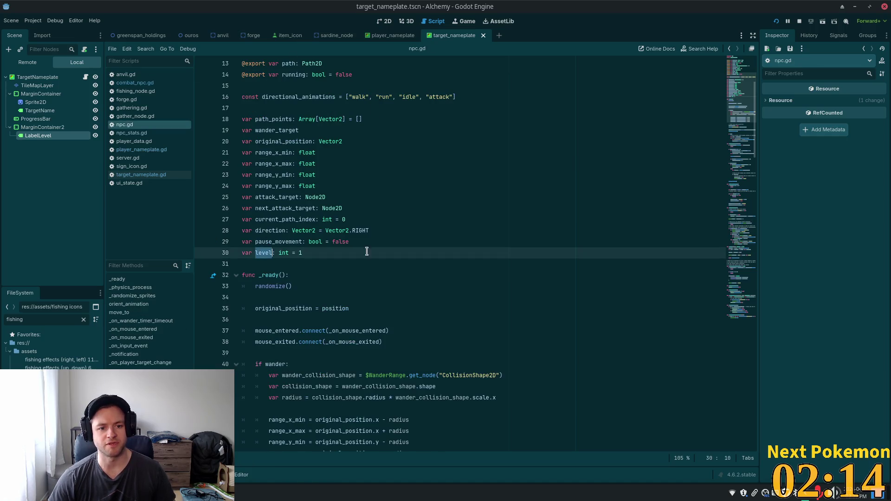
pyautogui.click(553, 161)
pyautogui.scroll(-4, 476, 180)
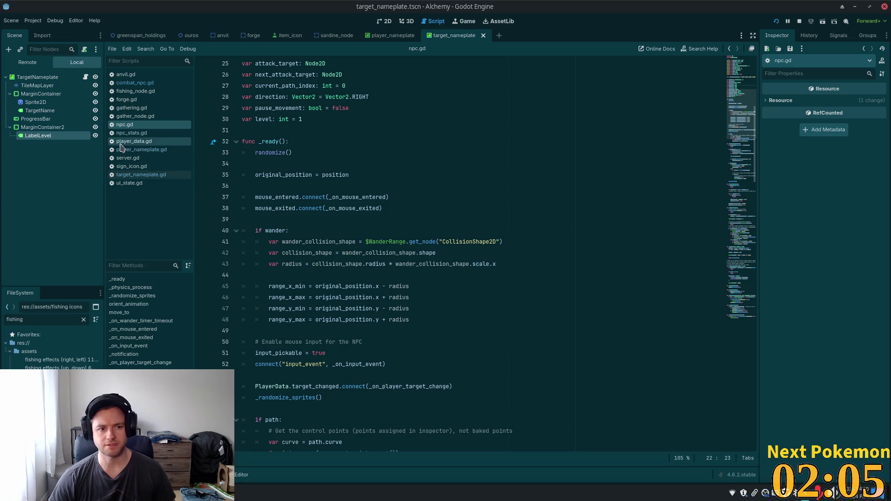
pyautogui.click(85, 80)
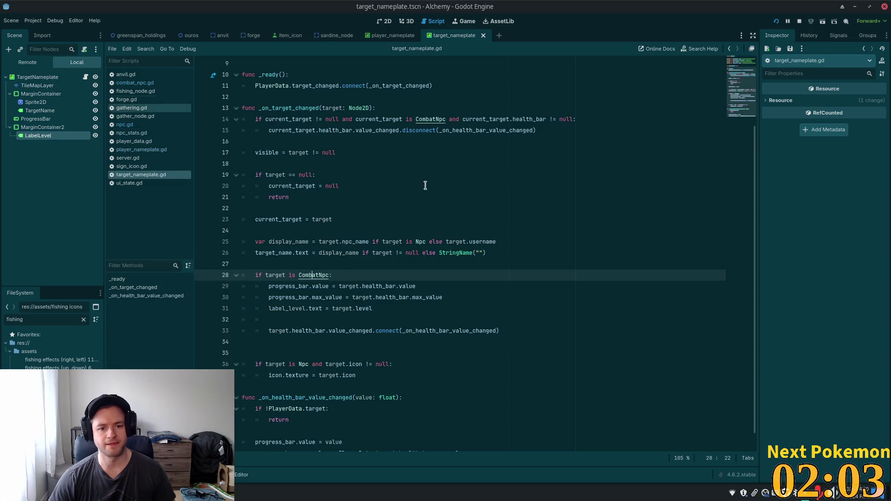
# Copy the label_level.text assignment onto a new line 14 under the _on_target_changed header
pyautogui.press('Down')
pyautogui.doubleClick(315, 275)
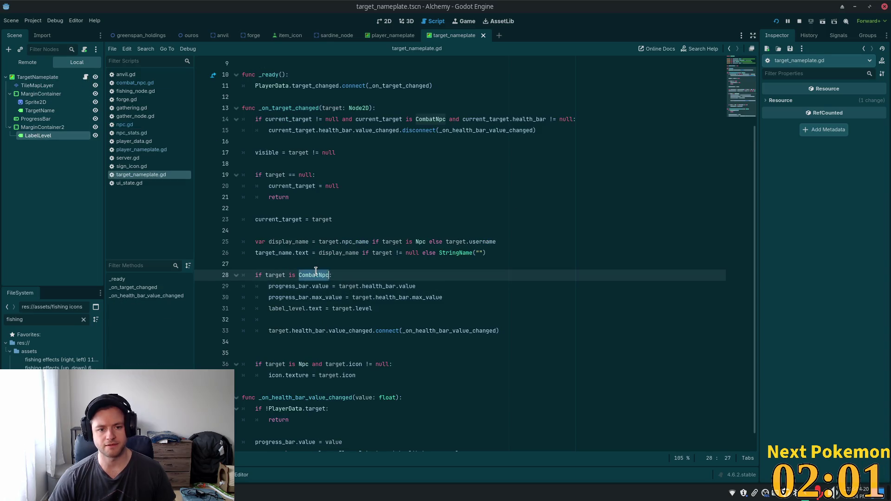
pyautogui.click(379, 107)
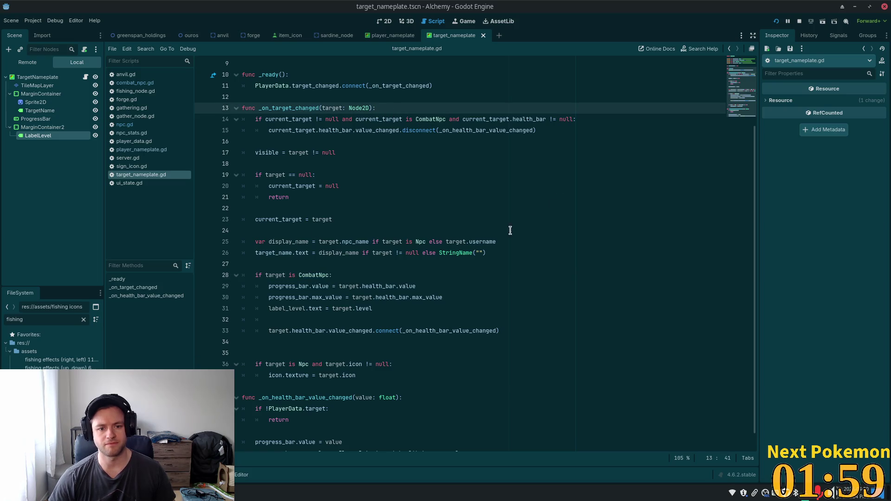
pyautogui.moveTo(376, 308); pyautogui.dragTo(265, 308)
pyautogui.hotkey('ctrl', 'c')
pyautogui.click(385, 107)
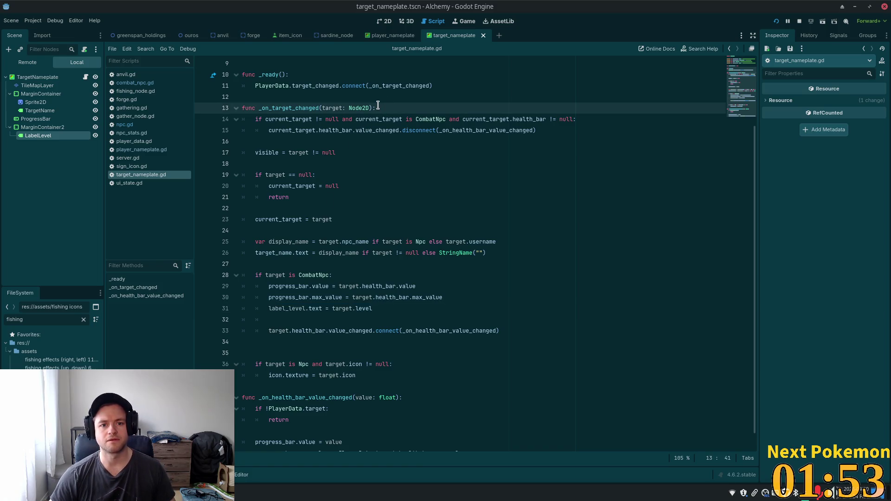
pyautogui.press('Return')
pyautogui.hotkey('ctrl', 'v')
# Change line 14 to assign an empty string, save, and run the project
pyautogui.hotkey('ctrl', 'shift', 'Left')
pyautogui.hotkey('ctrl', 'shift', 'Left')
pyautogui.hotkey('ctrl', 'shift', 'Left')
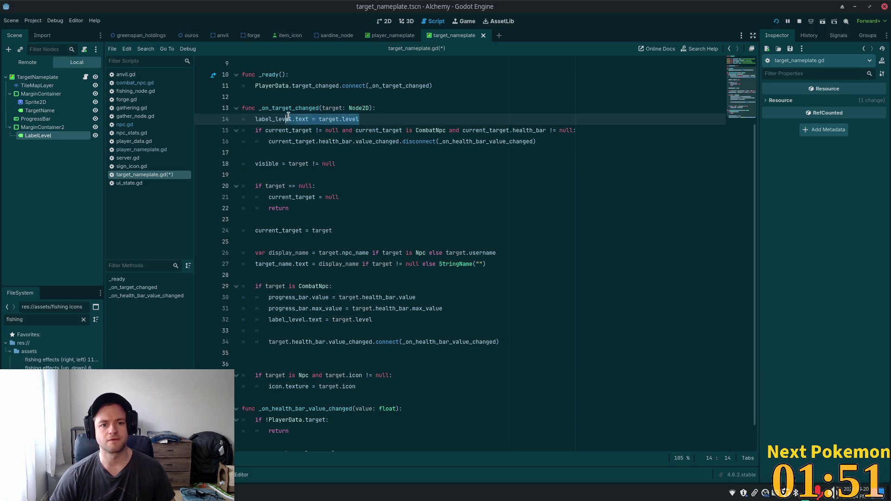
pyautogui.press('BackSpace')
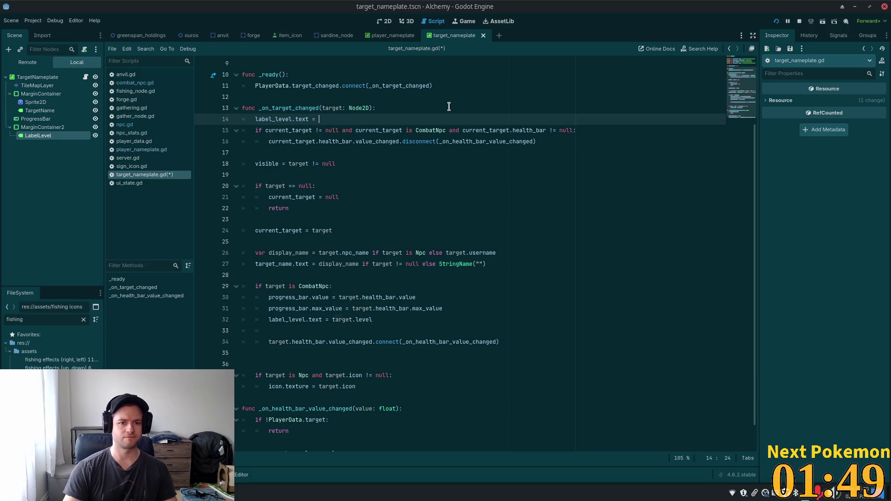
pyautogui.write('""')
pyautogui.hotkey('ctrl', 's')
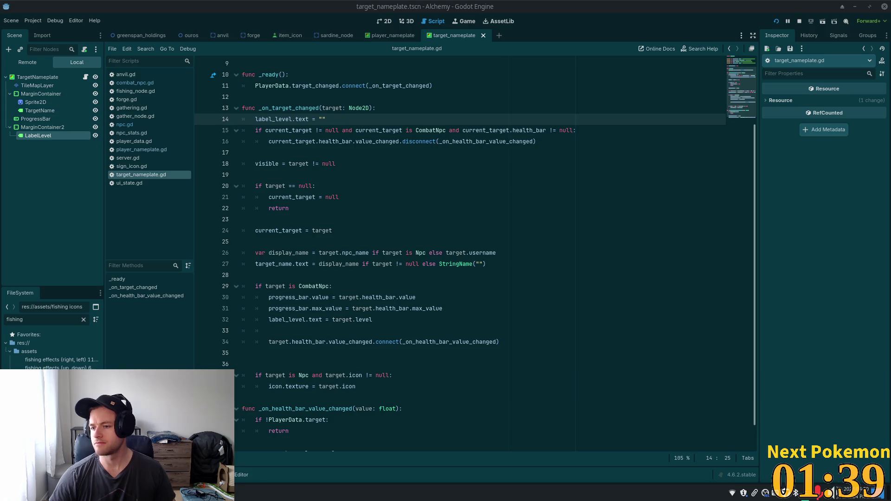
pyautogui.click(775, 21)
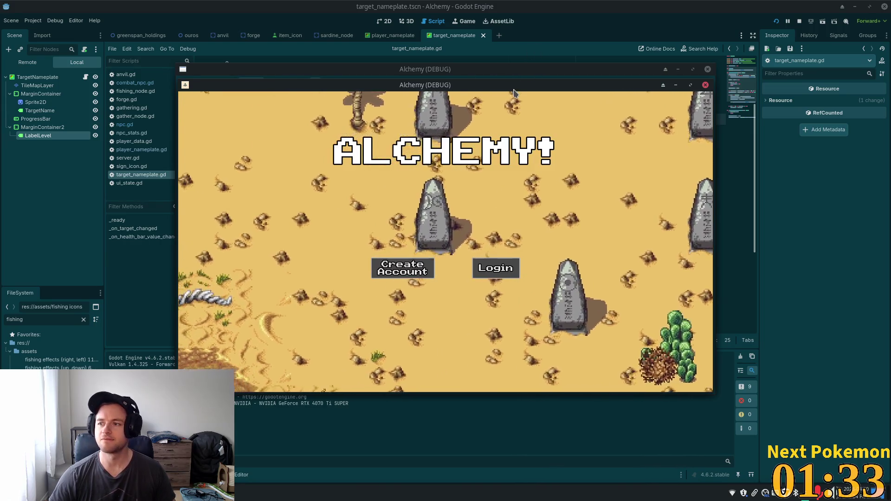
# Place the two Alchemy debug windows side by side, walk to the farm, and target a chicken
pyautogui.moveTo(506, 90); pyautogui.dragTo(334, 103)
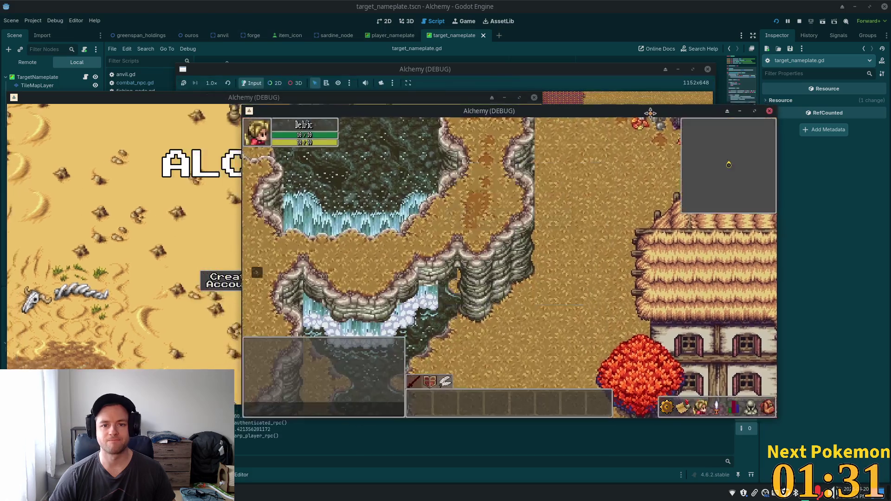
pyautogui.moveTo(635, 123); pyautogui.dragTo(699, 117)
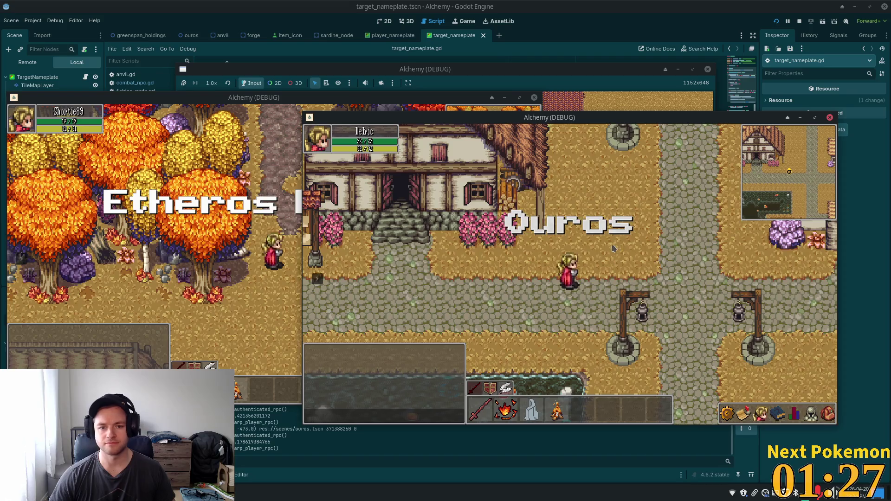
pyautogui.click(703, 273)
pyautogui.moveTo(701, 273); pyautogui.dragTo(639, 259)
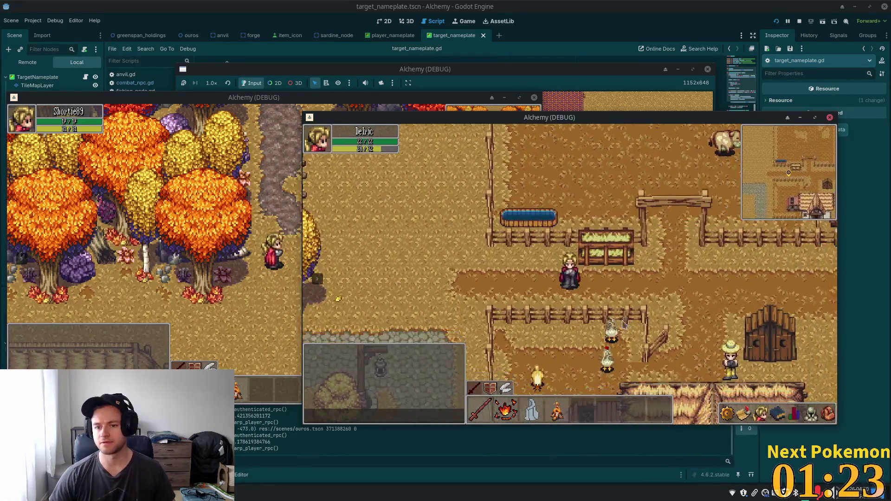
pyautogui.click(610, 332)
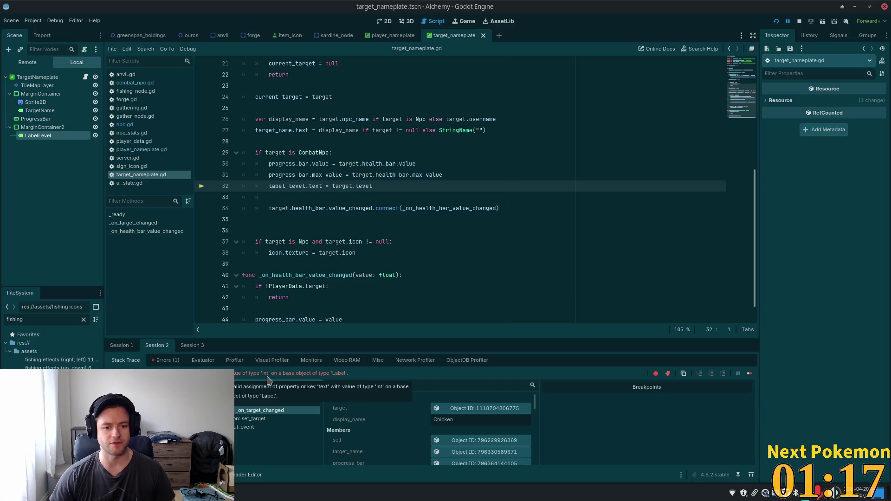
# Change line 32 to use str(target.level), save, and relaunch the game
pyautogui.click(353, 186)
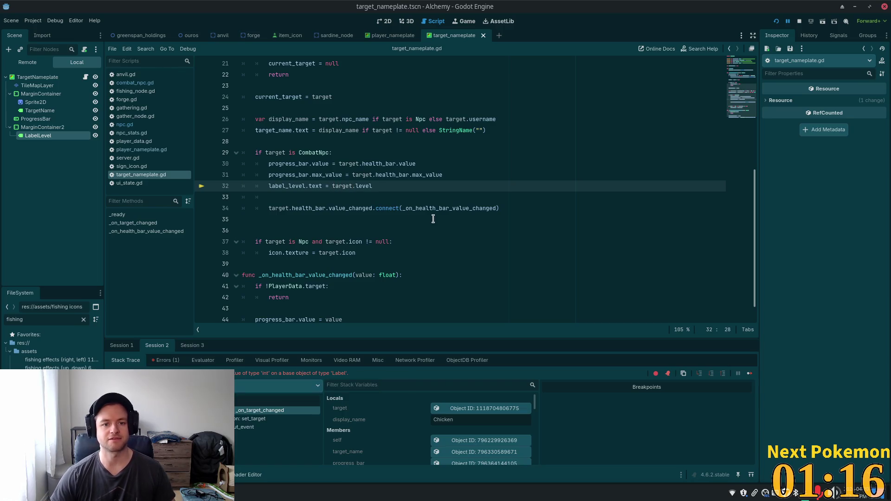
pyautogui.write('str')
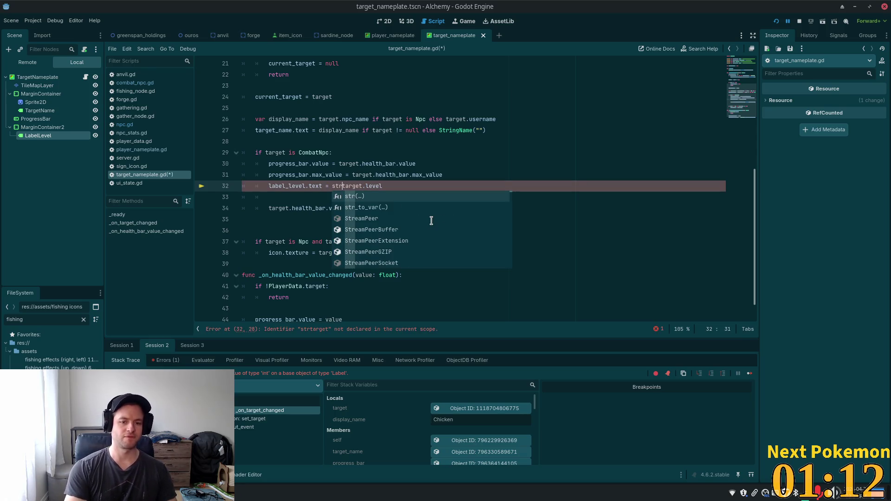
pyautogui.hotkey('shift', 'End')
pyautogui.write('(')
pyautogui.hotkey('ctrl', 's')
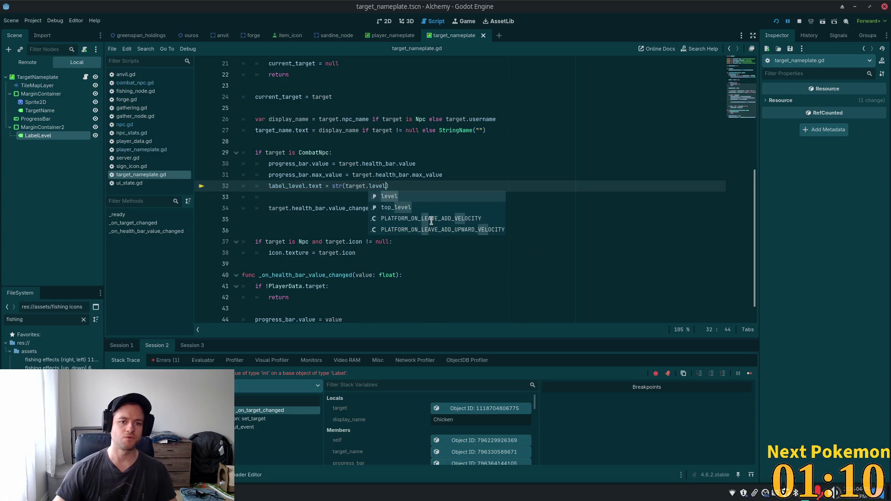
pyautogui.click(787, 20)
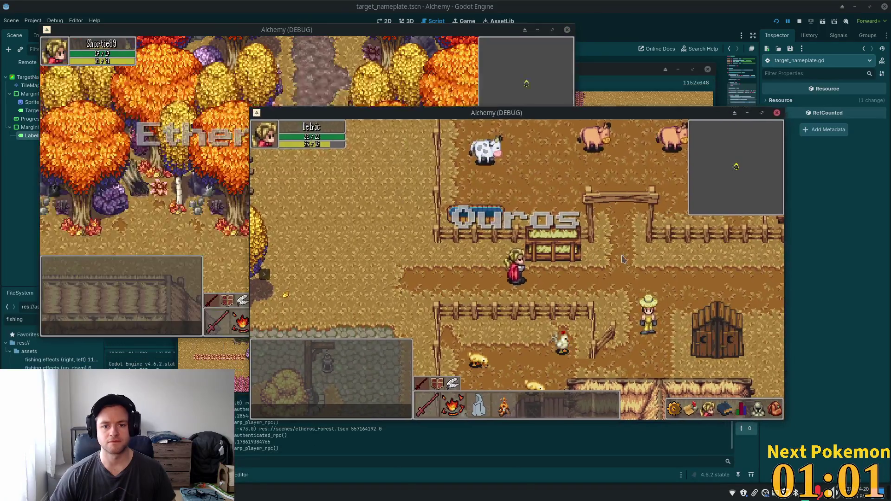
# Target a chicken and then a cow on the farm
pyautogui.click(562, 350)
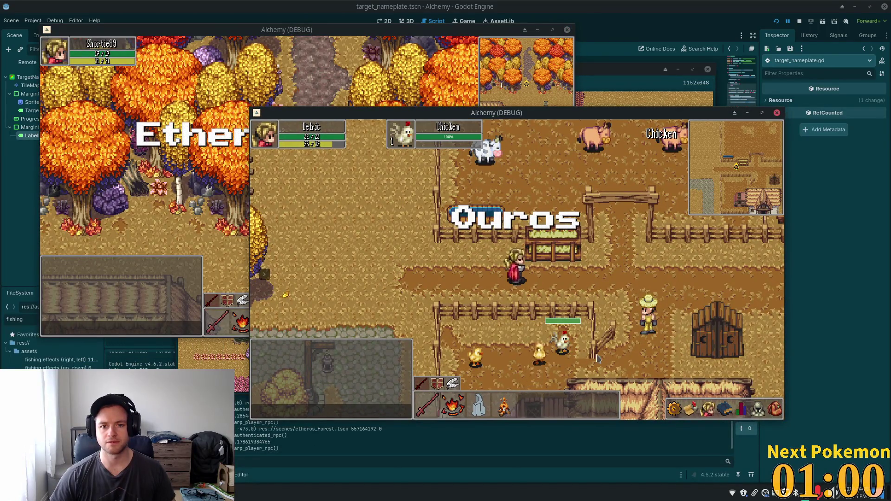
pyautogui.press('w')
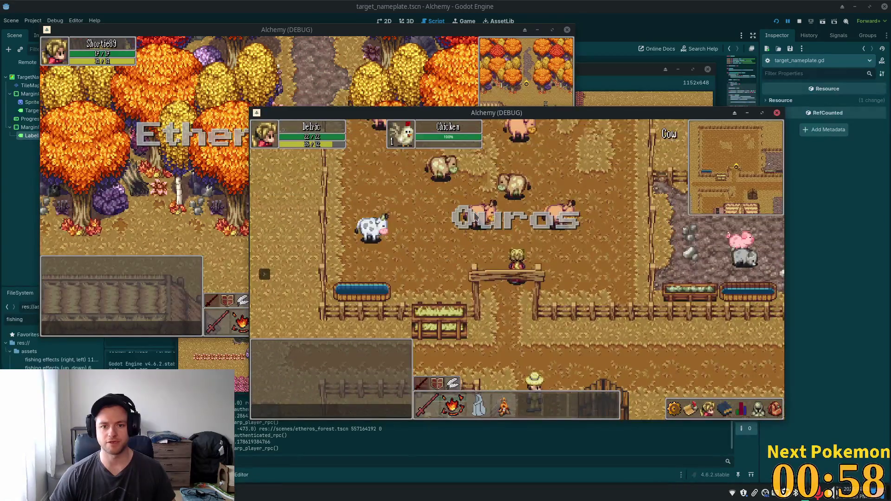
pyautogui.click(554, 217)
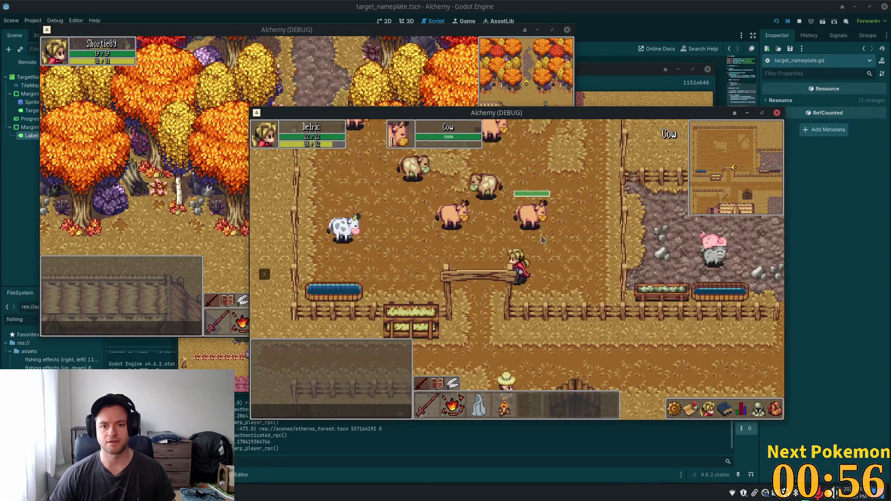
# Walk through the village into Etheros Forest and target a Forest Slime
pyautogui.press('s')
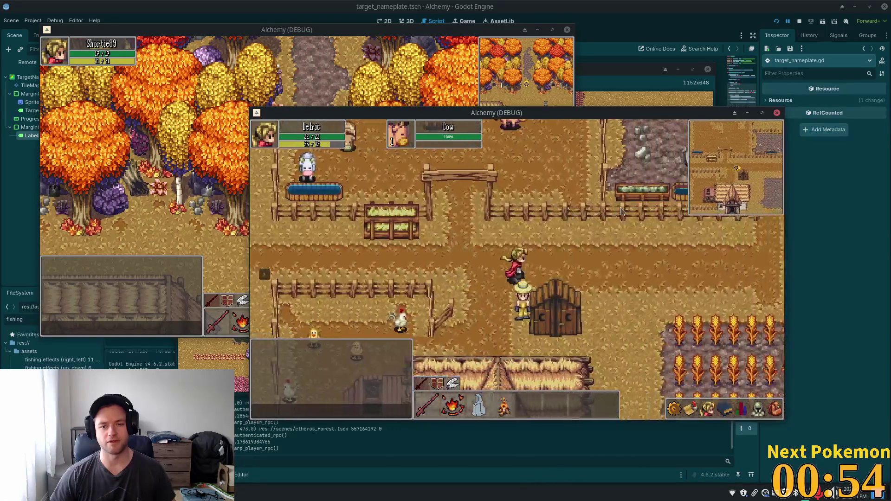
pyautogui.press('d')
pyautogui.press('w')
pyautogui.press('a')
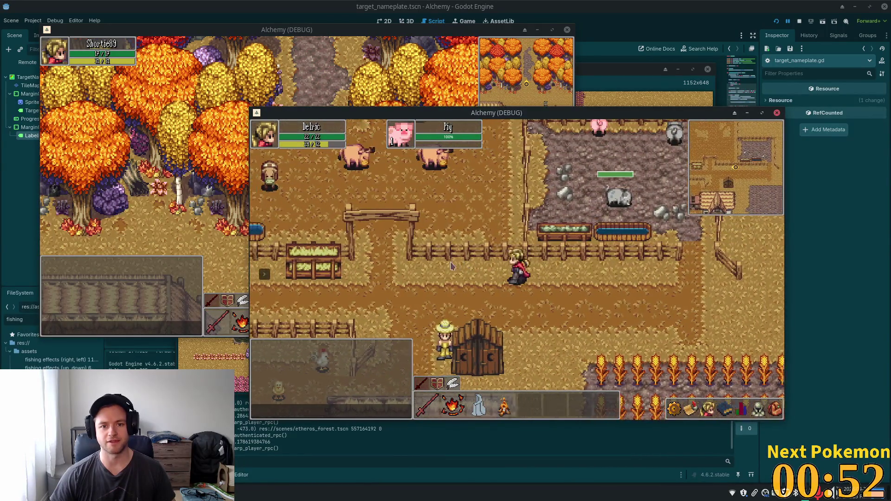
pyautogui.press('a')
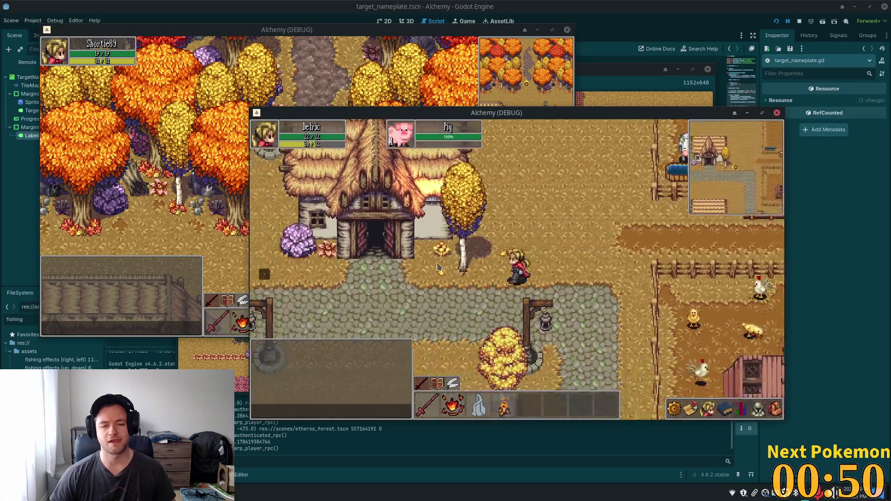
pyautogui.press('s')
pyautogui.press('a')
pyautogui.press('w')
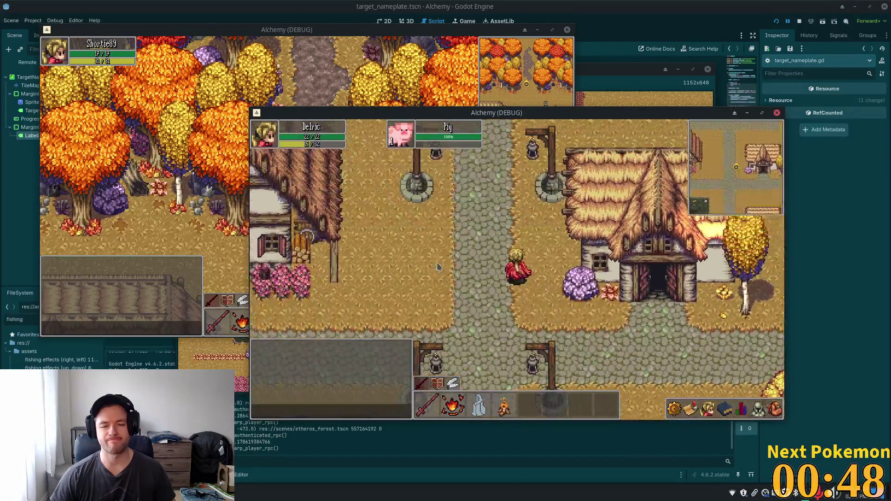
pyautogui.press('w')
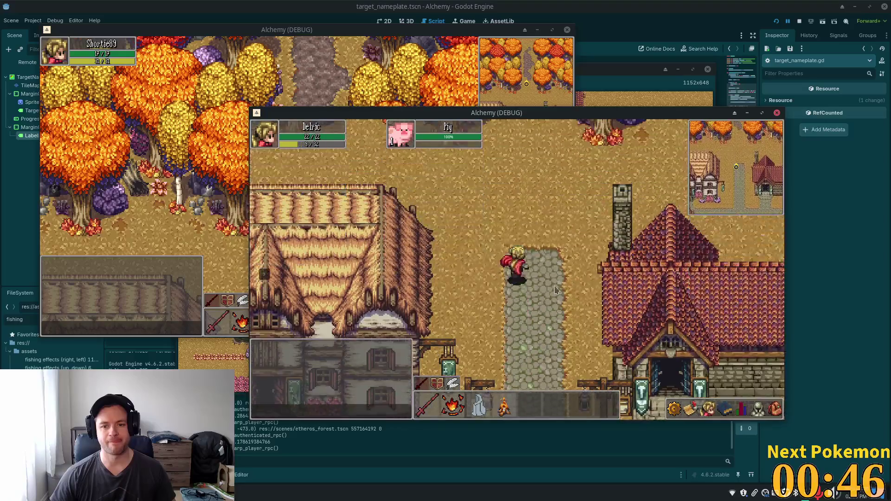
pyautogui.press('w')
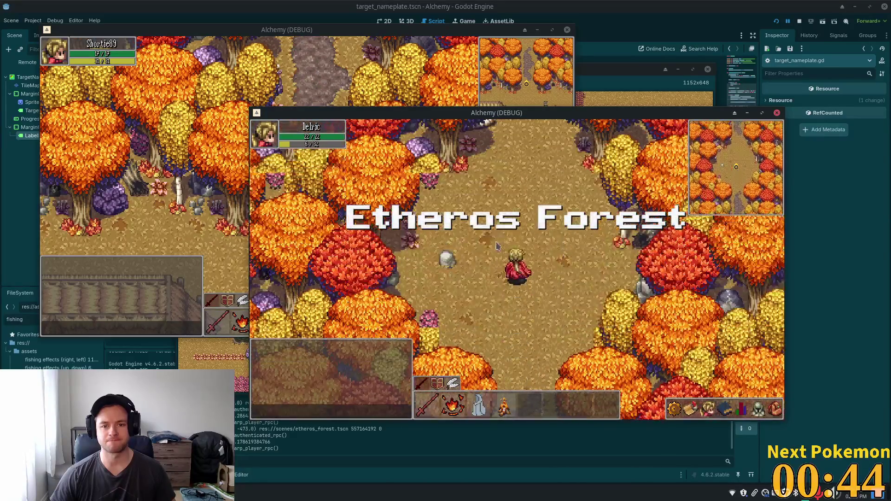
pyautogui.press('w')
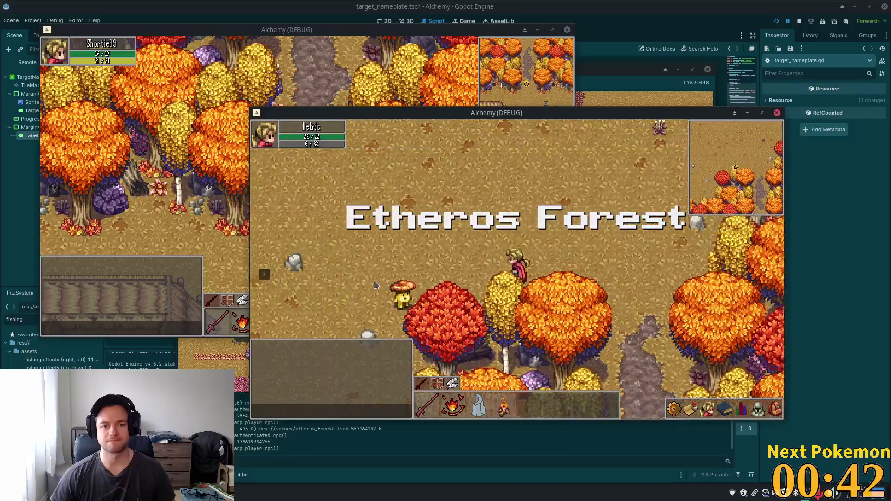
pyautogui.press('d')
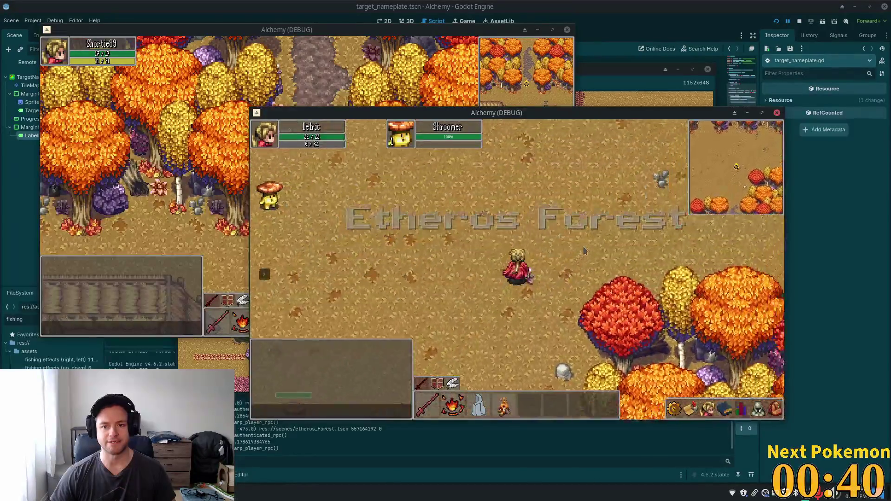
pyautogui.press('s')
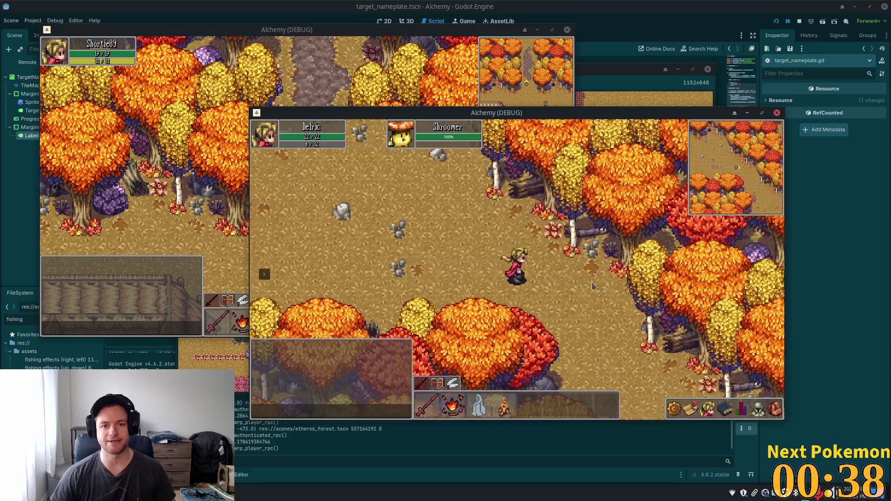
pyautogui.click(395, 178)
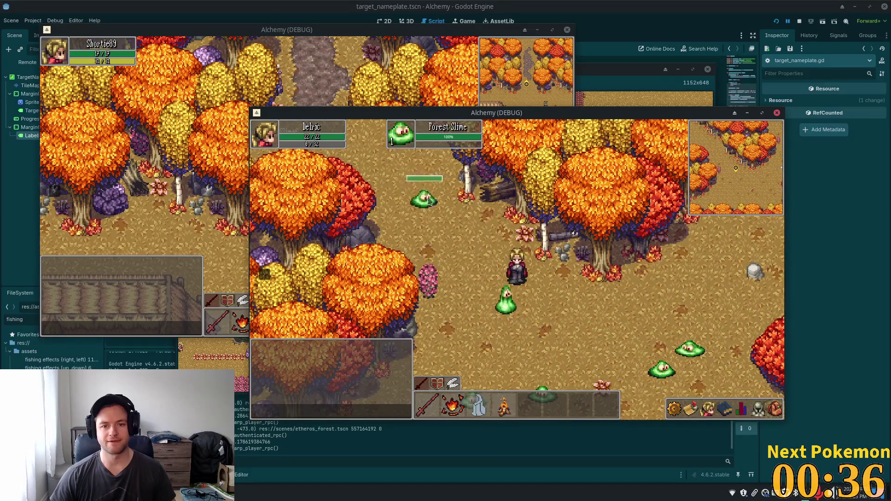
# Walk on through the forest, then stop the running game with F8
pyautogui.press('s')
pyautogui.press('a')
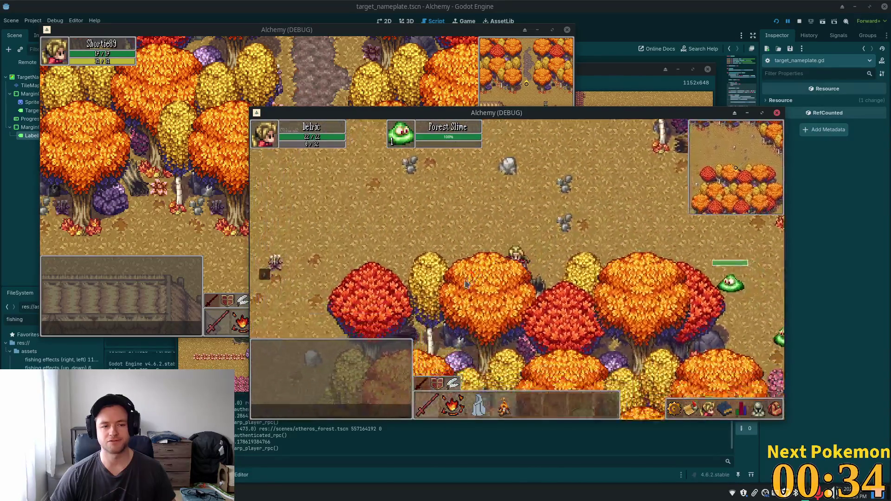
pyautogui.press('s')
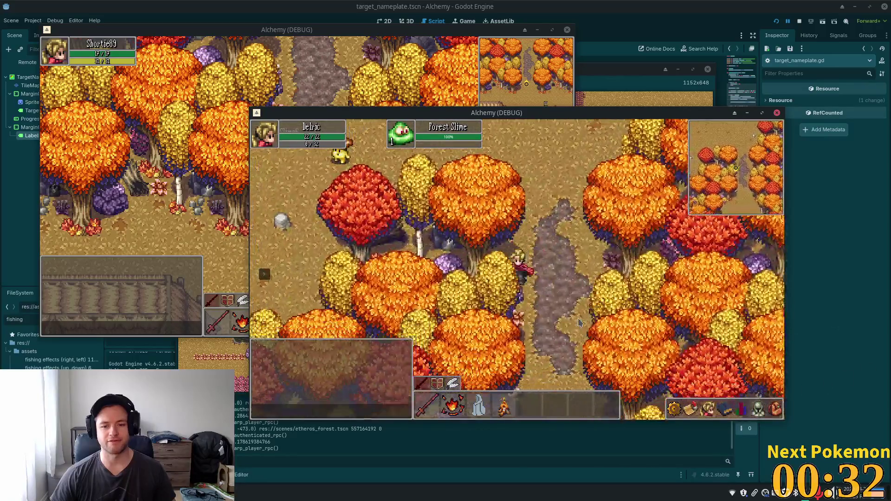
pyautogui.press('d')
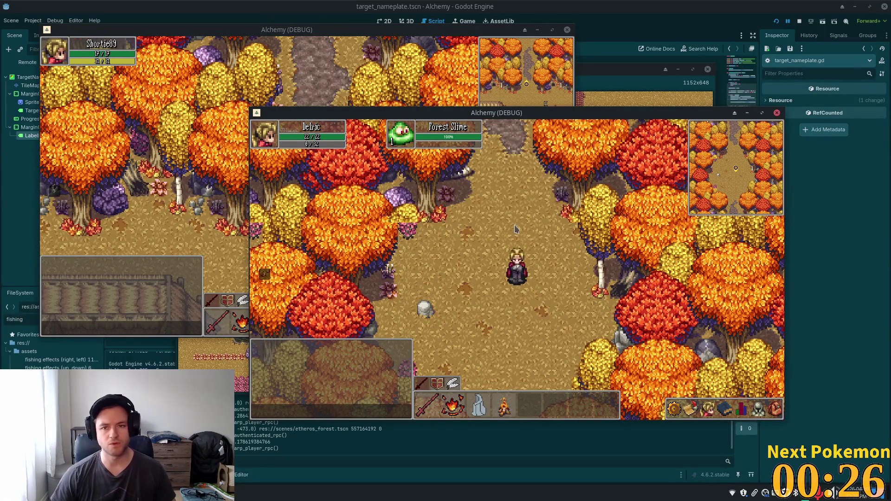
pyautogui.press('F8')
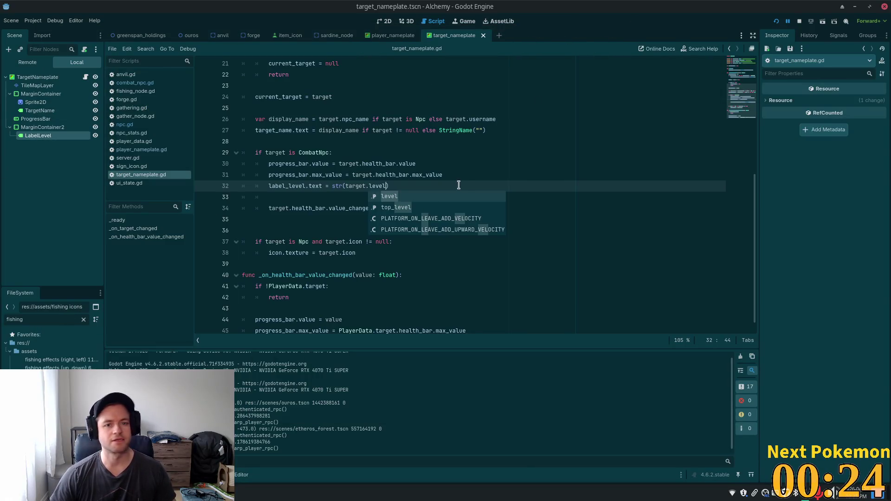
# Review lines 27 and 26 of target_nameplate.gd, then switch to Visual Studio Code
pyautogui.click(410, 134)
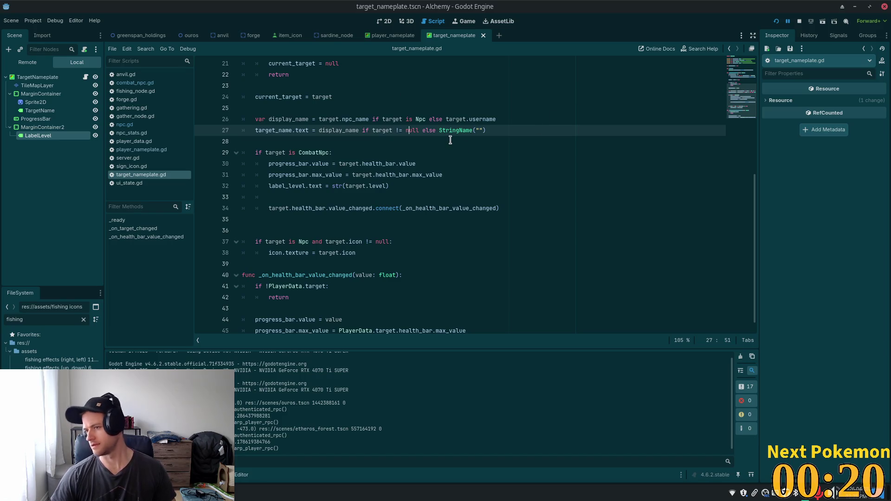
pyautogui.click(472, 119)
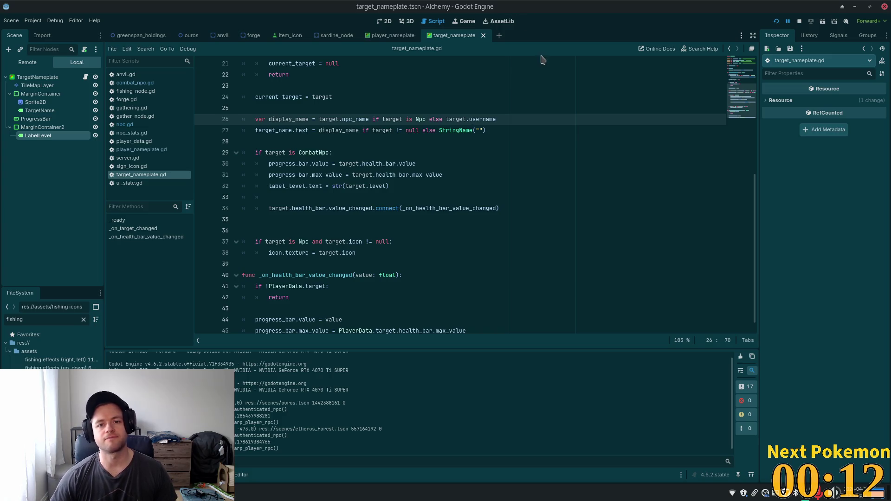
pyautogui.hotkey('alt', 'Tab')
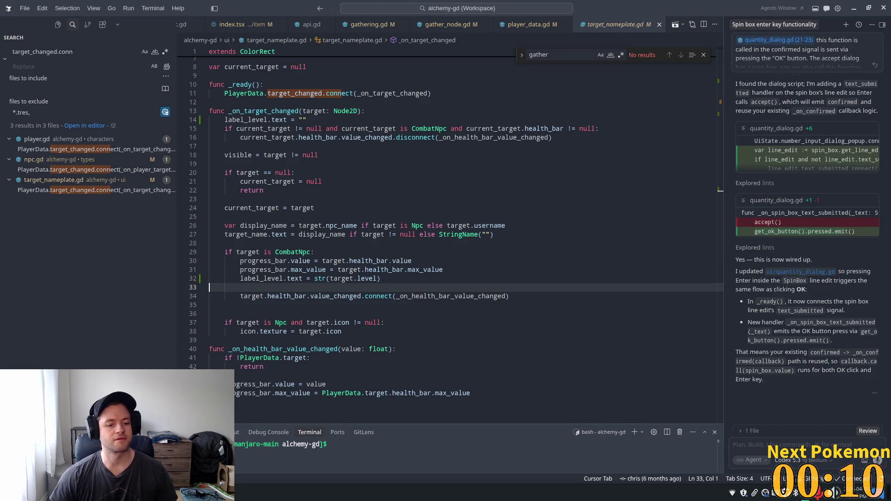
# After checking target_nameplate.gd against the agent's summary, return to the Godot editor
pyautogui.hotkey('alt', 'Tab')
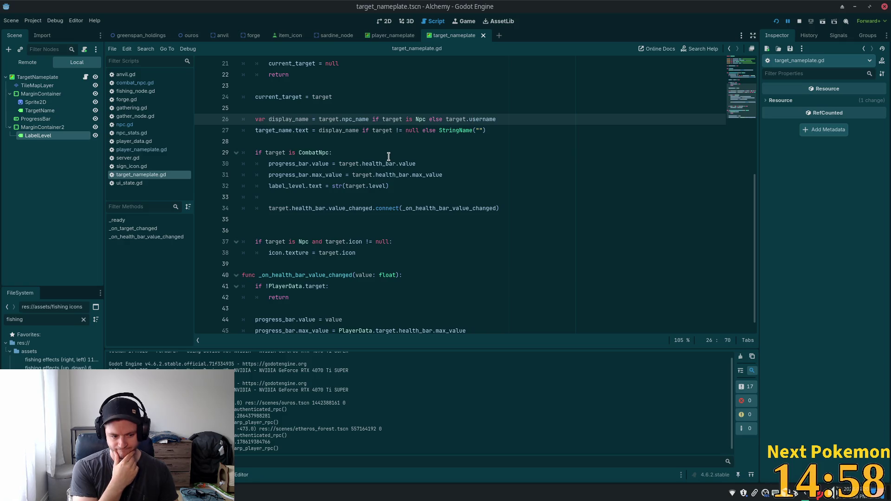
# Replace the FileSystem filter 'fishing' with 'sl' and open bog_slime.tscn
pyautogui.hotkey('shift', 'alt', 'o')
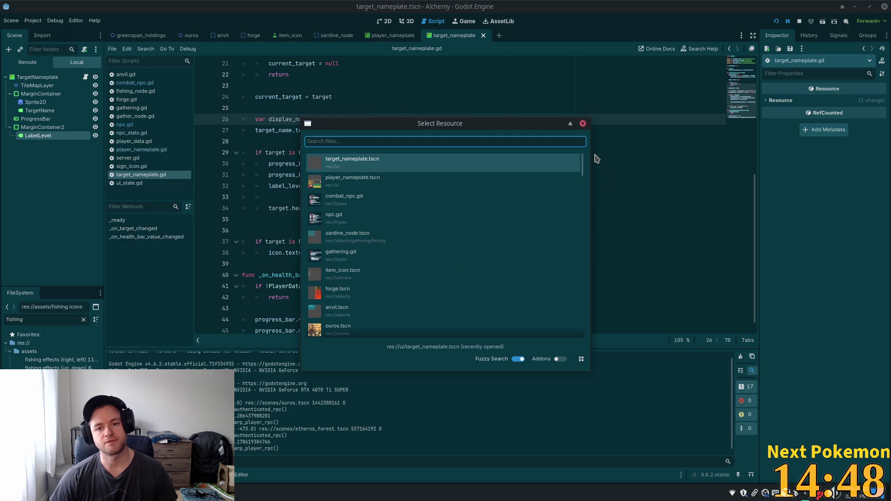
pyautogui.click(582, 123)
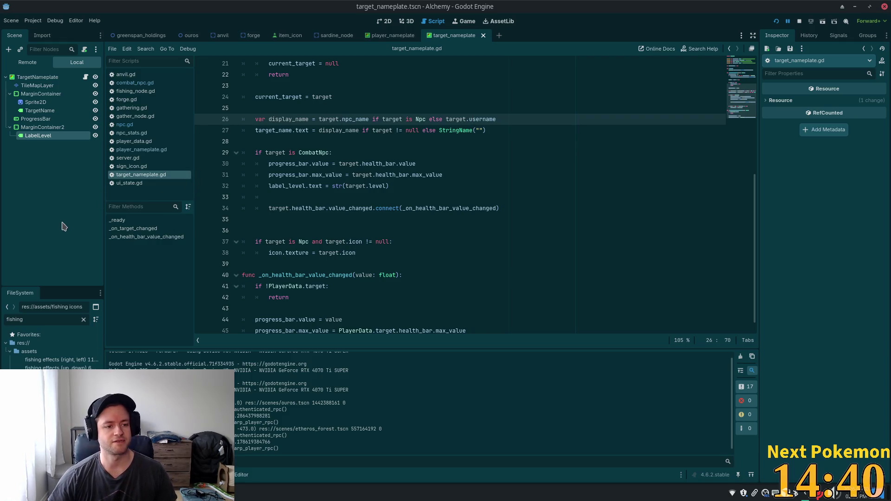
pyautogui.doubleClick(39, 318)
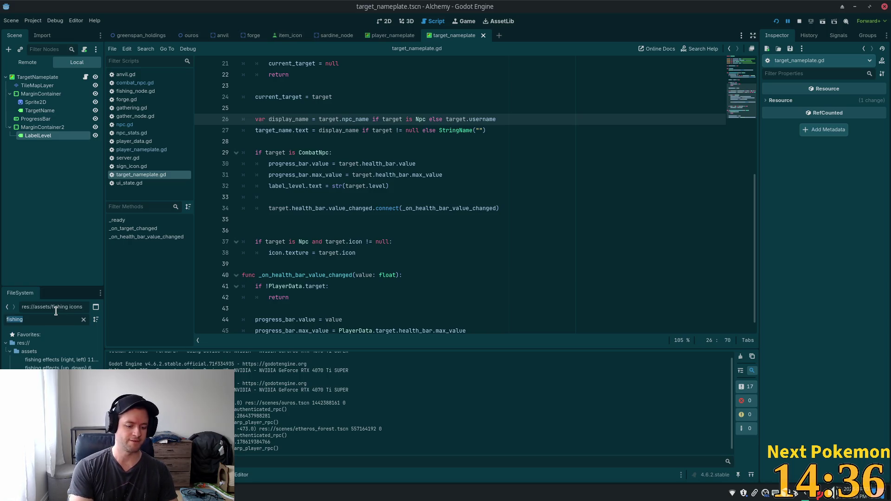
pyautogui.write('slime')
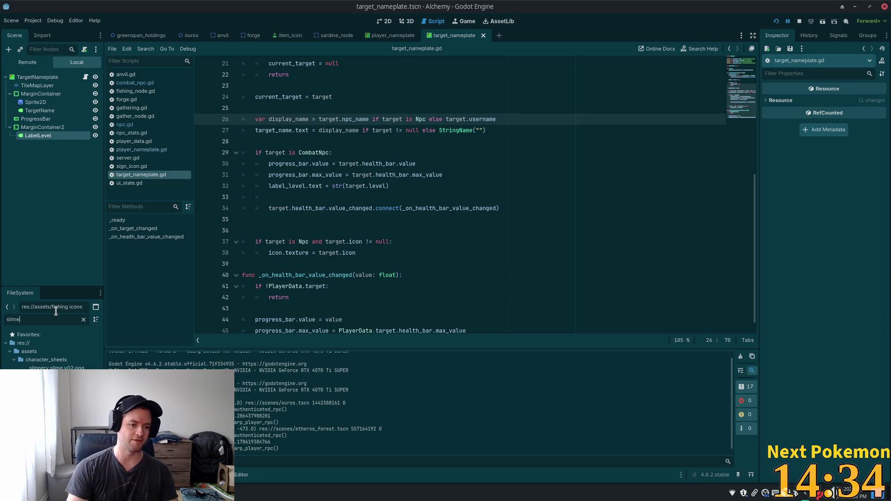
pyautogui.press('Return')
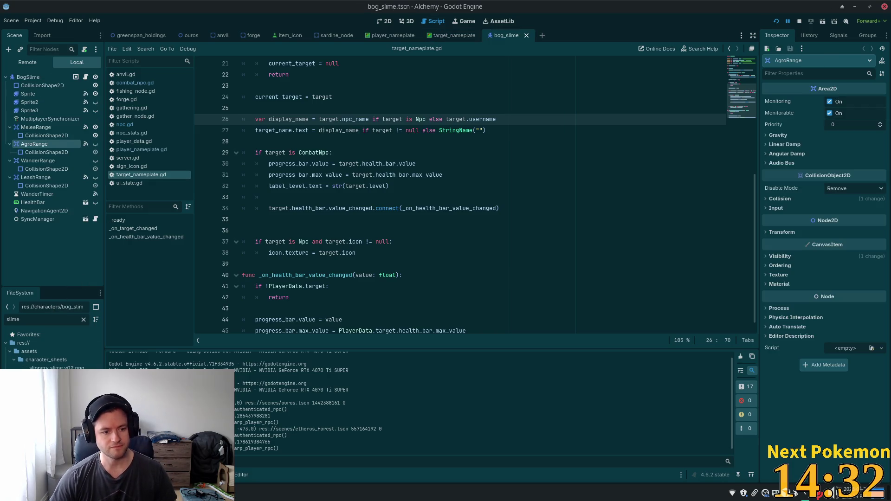
# Open forest_slime.tscn, inspect its MultiplayerSynchronizer replication, and follow its script to melee_npc.gd
pyautogui.press('Down')
pyautogui.press('Return')
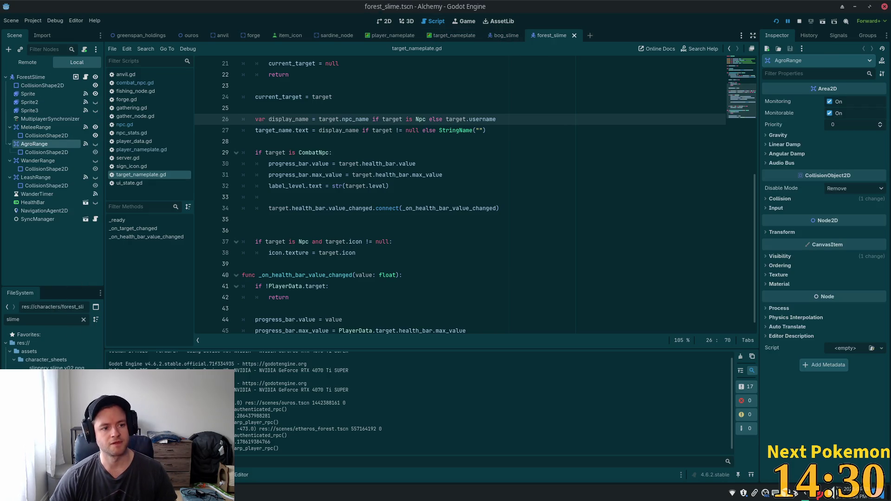
pyautogui.click(33, 119)
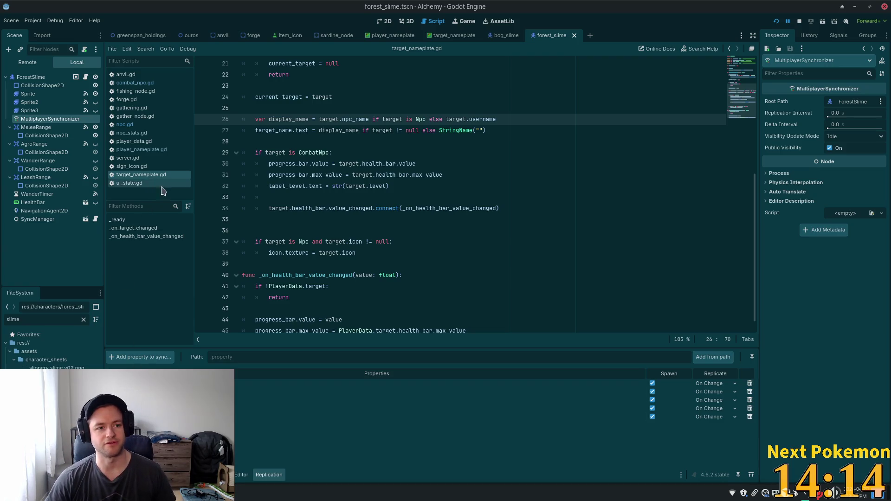
pyautogui.click(85, 77)
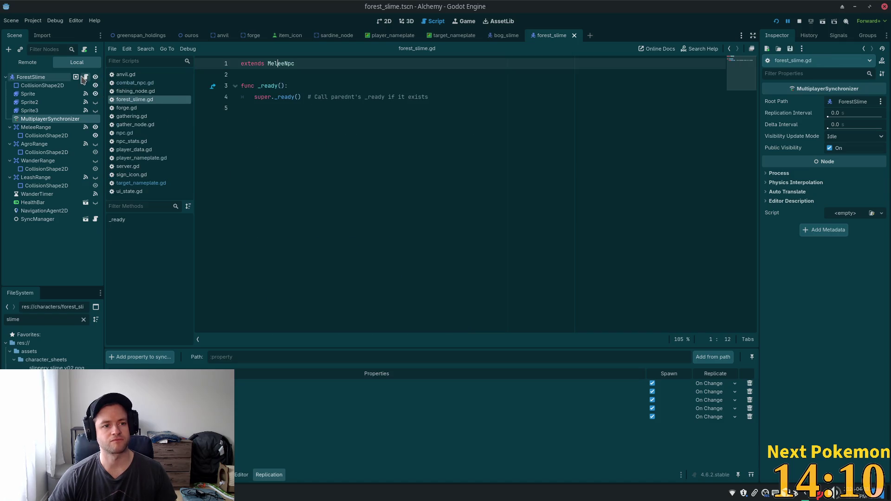
pyautogui.keyDown('ctrl'); pyautogui.click(283, 64); pyautogui.keyUp('ctrl')
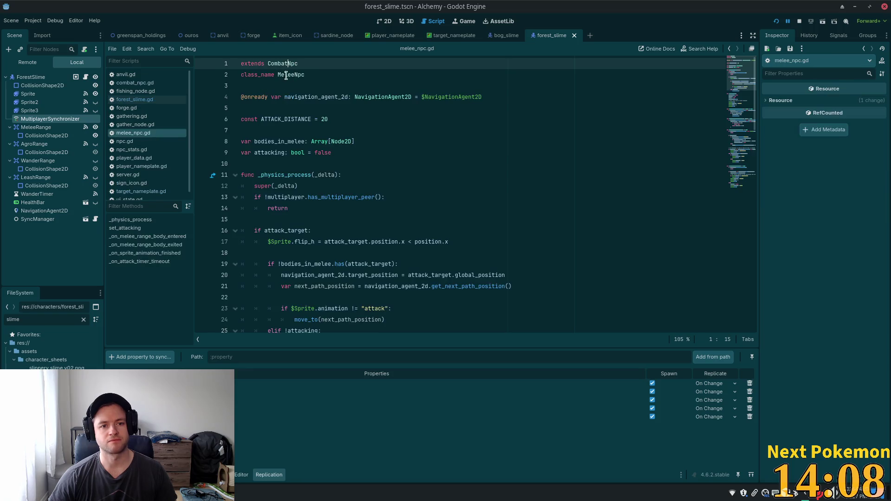
pyautogui.keyDown('ctrl'); pyautogui.click(285, 74); pyautogui.keyUp('ctrl')
pyautogui.press('Down')
pyautogui.press('Down')
pyautogui.press('Down')
pyautogui.press('End')
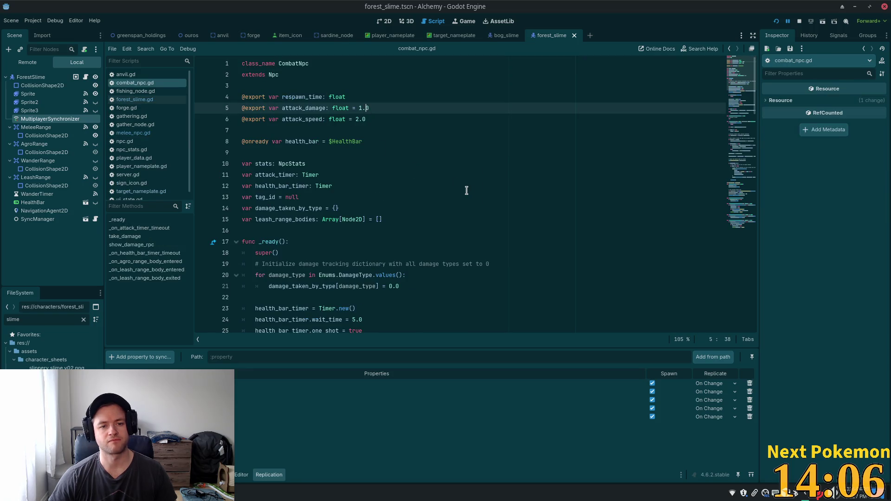
pyautogui.scroll(-2, 466, 191)
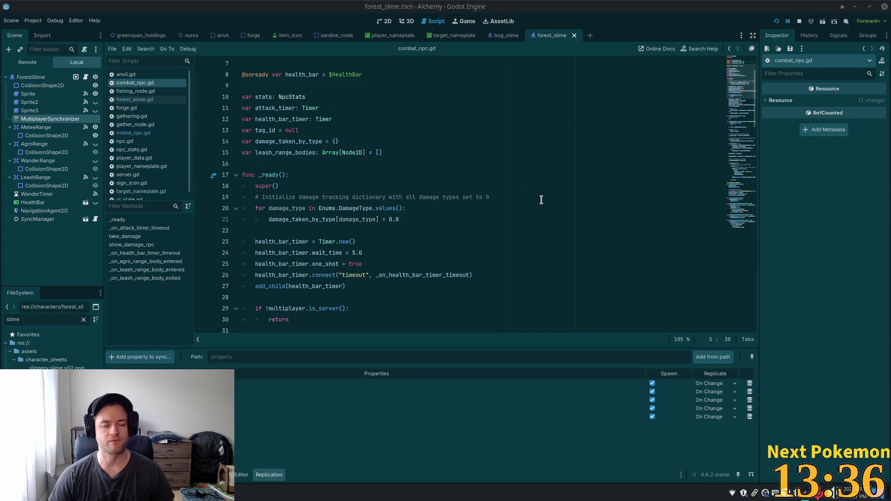
pyautogui.click(509, 197)
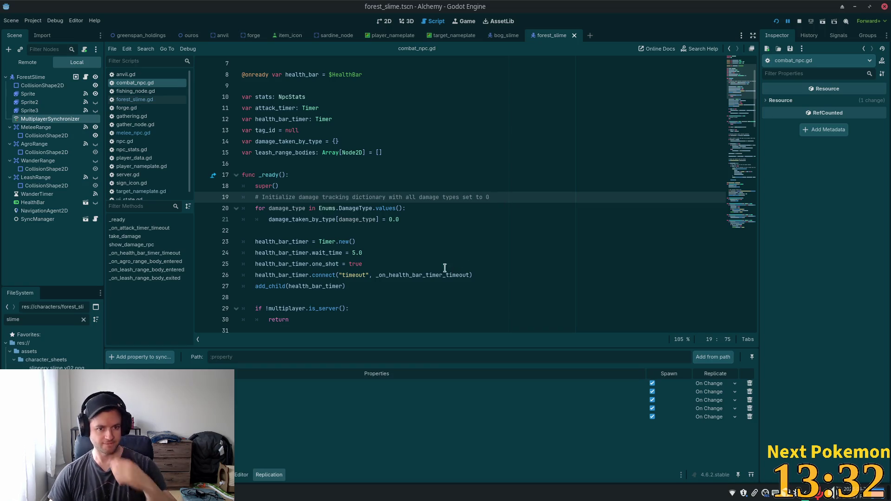
pyautogui.click(429, 240)
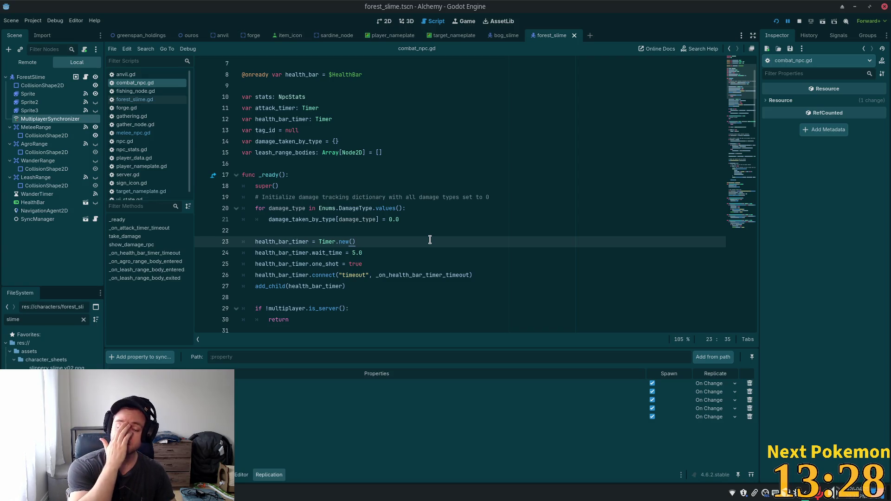
pyautogui.click(394, 197)
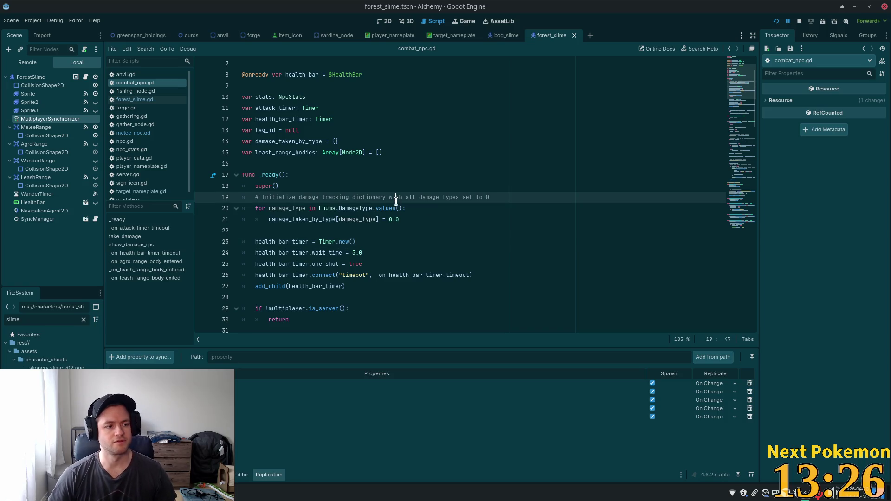
pyautogui.scroll(-1, 401, 164)
pyautogui.scroll(-2, 401, 165)
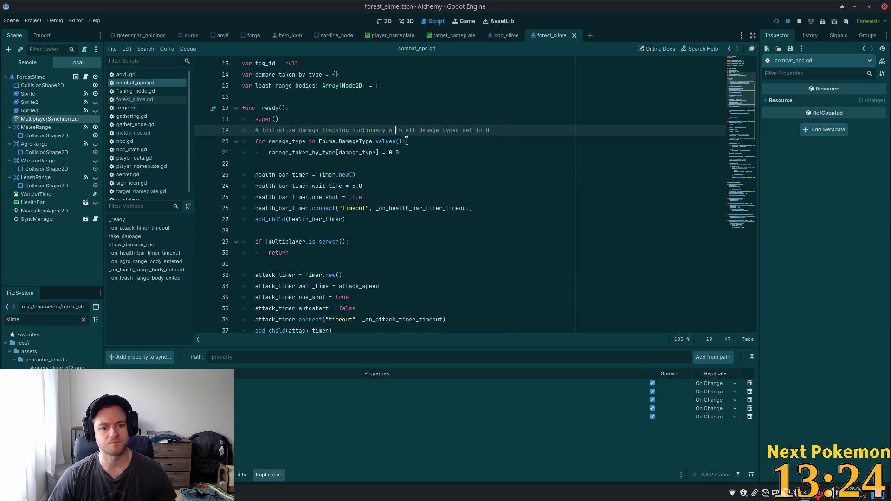
pyautogui.scroll(-3, 405, 142)
pyautogui.scroll(-2, 325, 181)
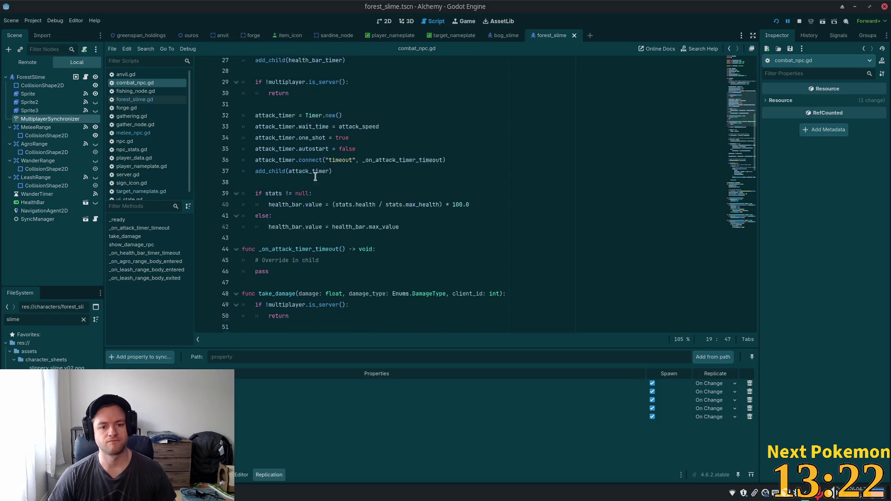
pyautogui.click(416, 228)
pyautogui.scroll(9, 493, 222)
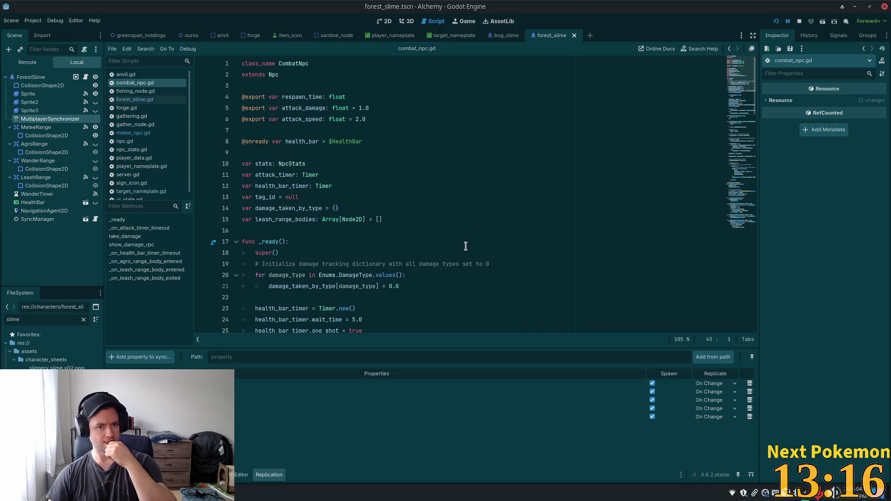
pyautogui.scroll(-2, 411, 238)
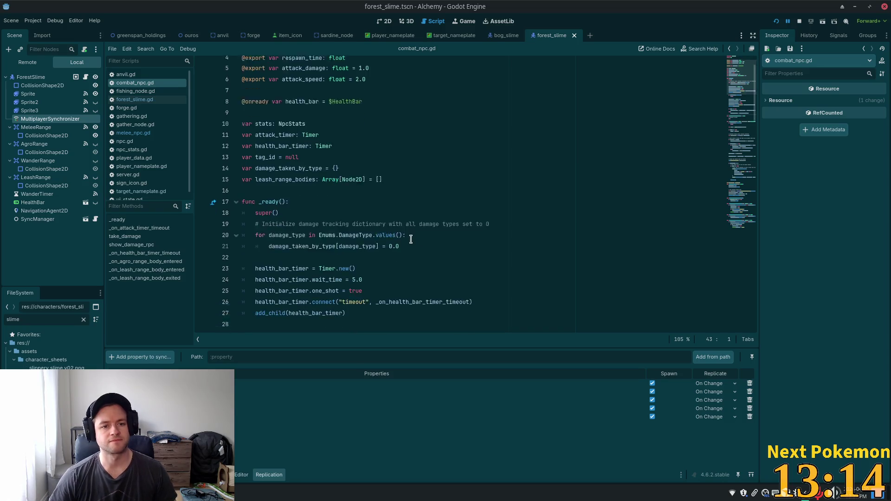
pyautogui.scroll(-1, 409, 237)
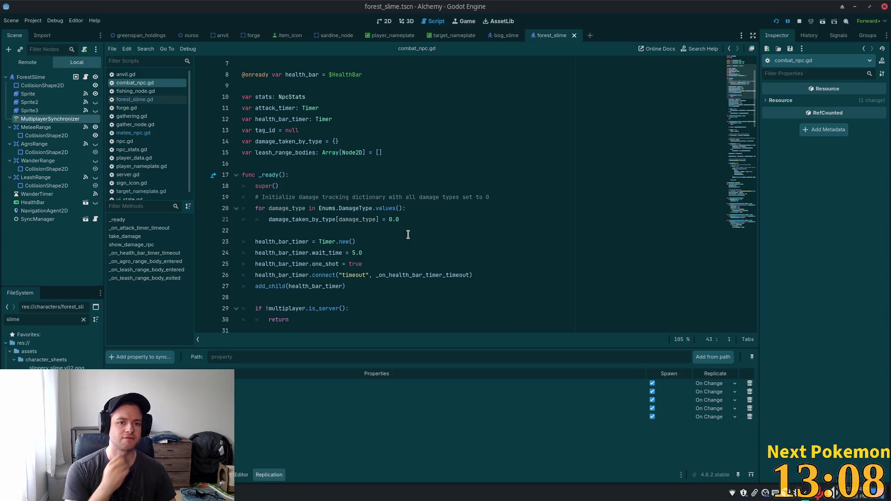
pyautogui.scroll(2, 408, 234)
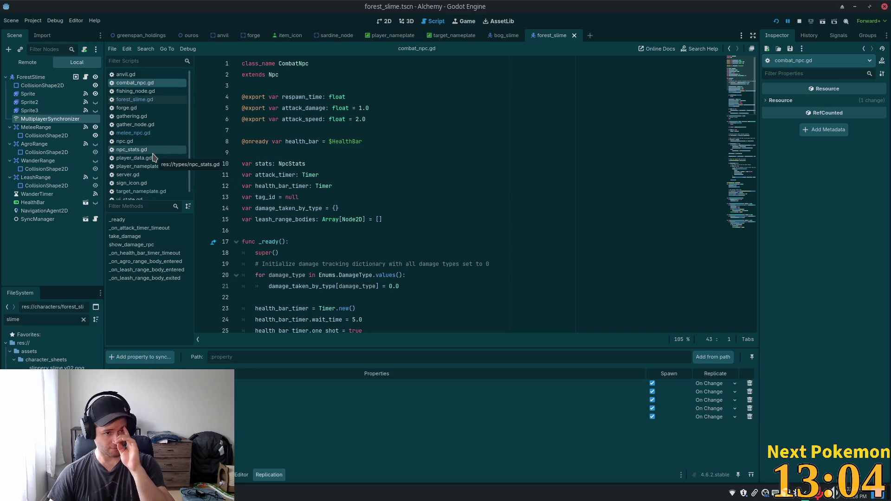
# Add an onready multiplayer_synchronizer reference to combat_npc.gd, remove the blank line after it, and save
pyautogui.moveTo(42, 121)
pyautogui.mouseDown()
pyautogui.moveTo(297, 134)
pyautogui.moveTo(278, 131)
pyautogui.mouseUp()
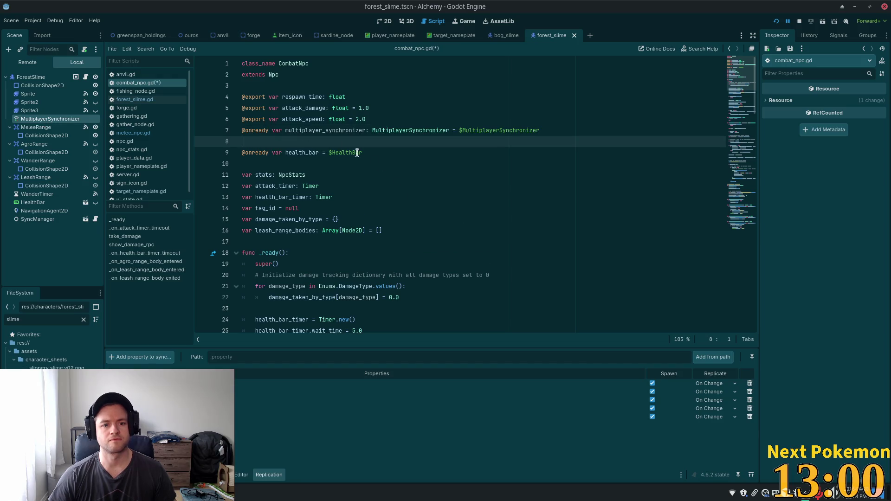
pyautogui.press('BackSpace')
pyautogui.press('Up')
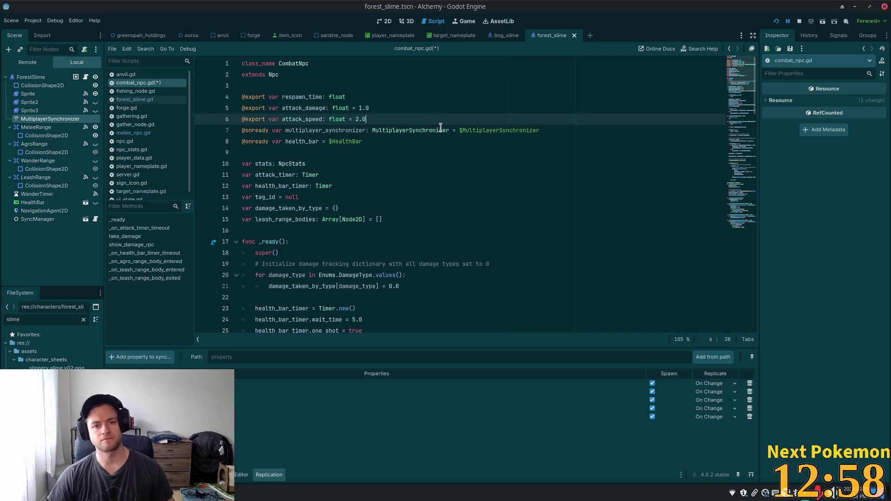
pyautogui.hotkey('ctrl', 's')
pyautogui.click(470, 132)
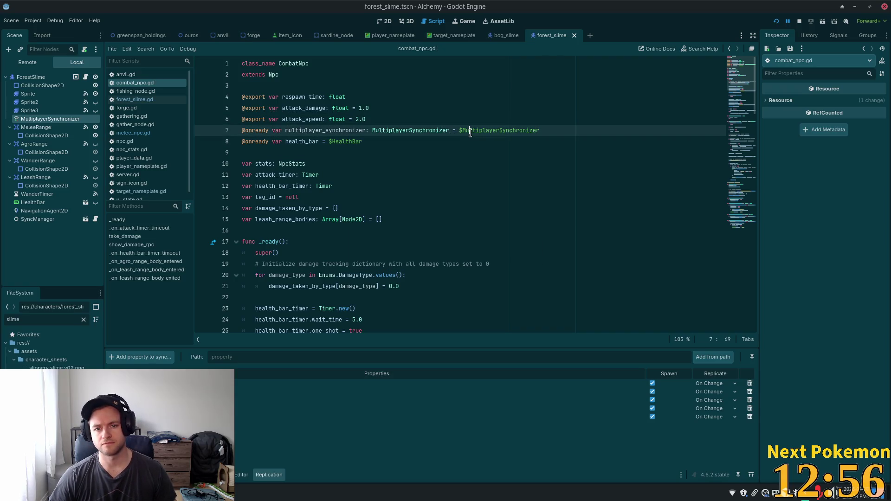
pyautogui.scroll(-8, 403, 193)
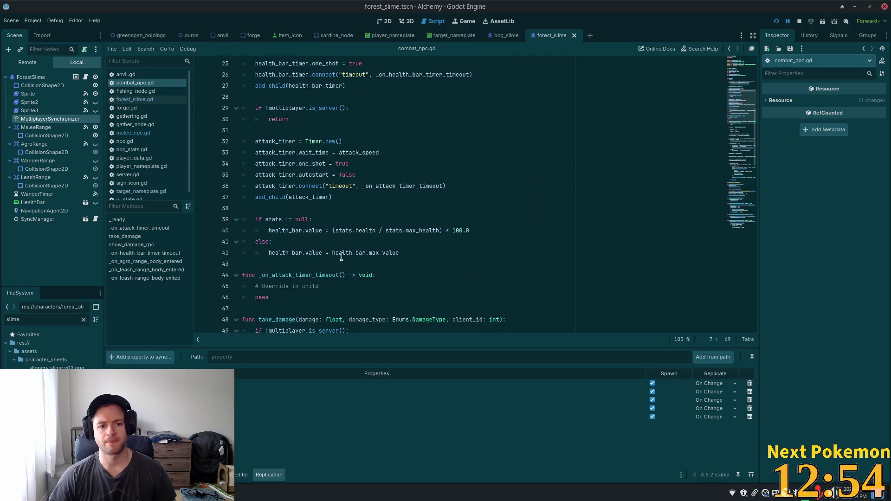
# Add two new lines after the health bar else branch at the end of _ready
pyautogui.click(343, 254)
pyautogui.click(406, 253)
pyautogui.press('Return')
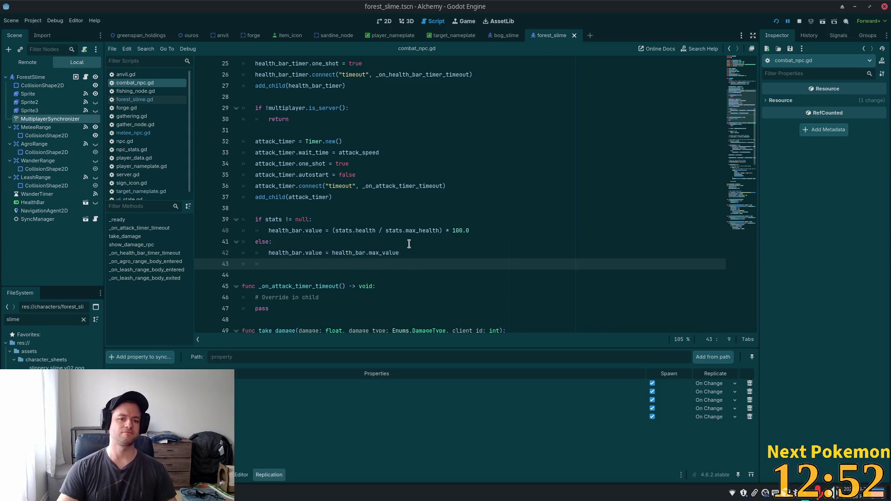
pyautogui.press('Return')
# Write the 'if multiplayer_synchronizer' null-check line with an indented body line, and save the script
pyautogui.write('if')
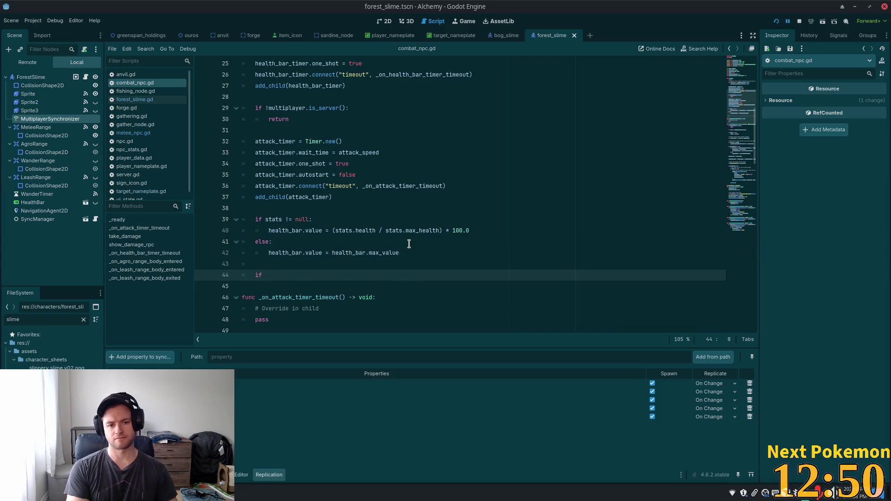
pyautogui.scroll(8, 388, 241)
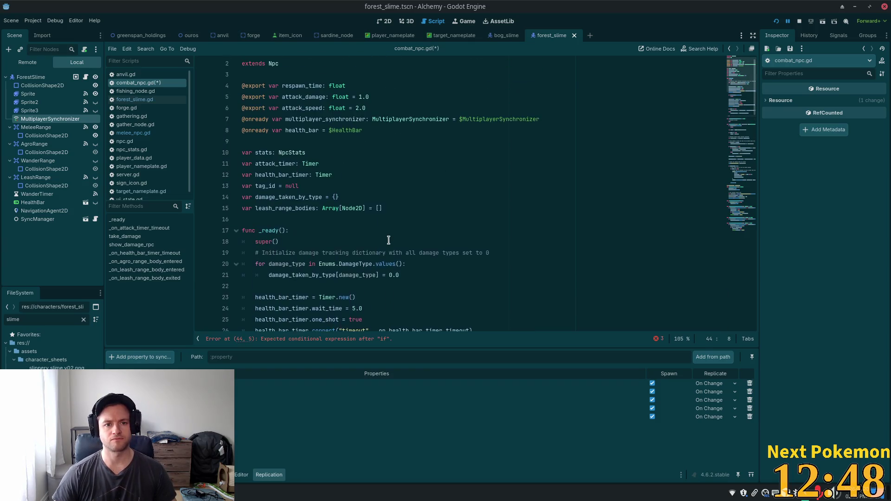
pyautogui.write('multi')
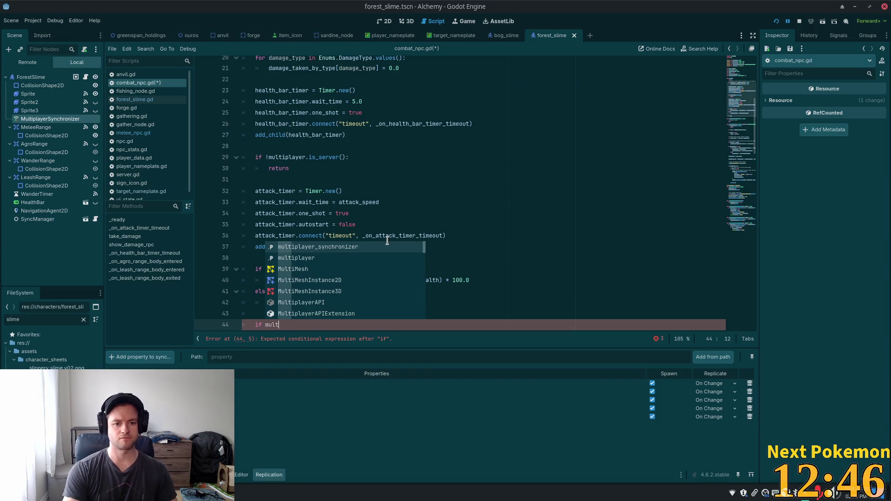
pyautogui.press('Return')
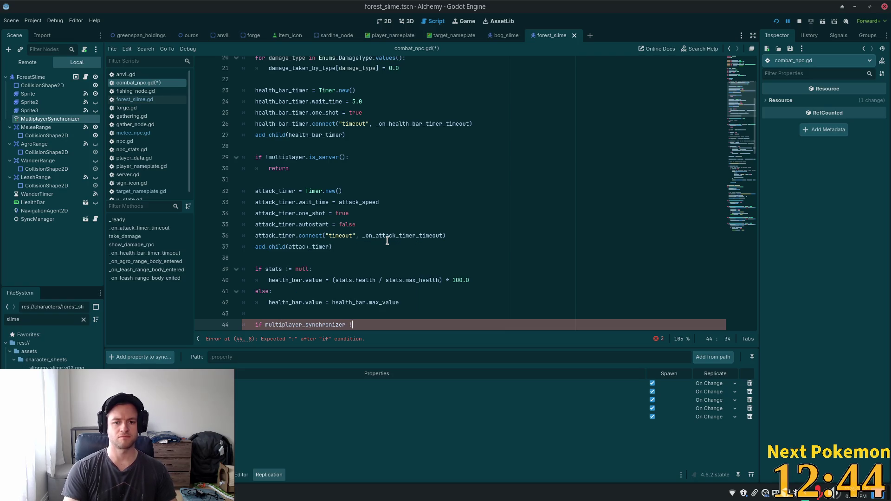
pyautogui.write('=')
pyautogui.write('= null"')
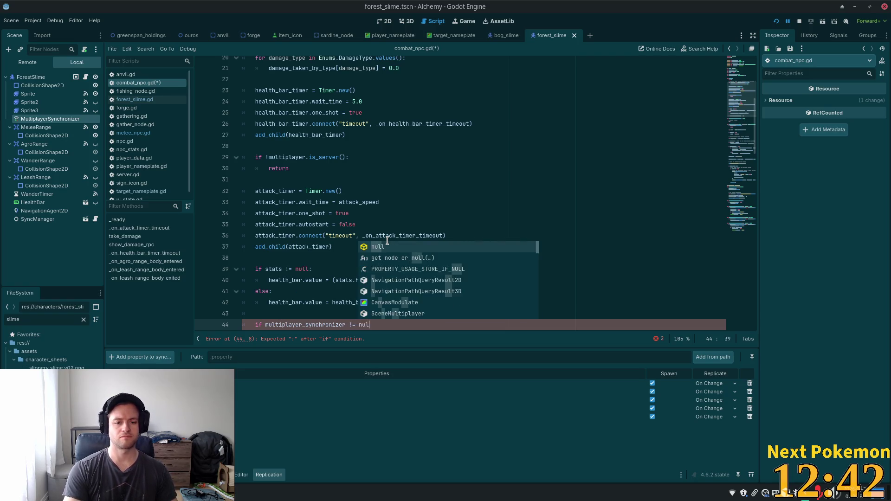
pyautogui.press('BackSpace')
pyautogui.write(':')
pyautogui.press('Return')
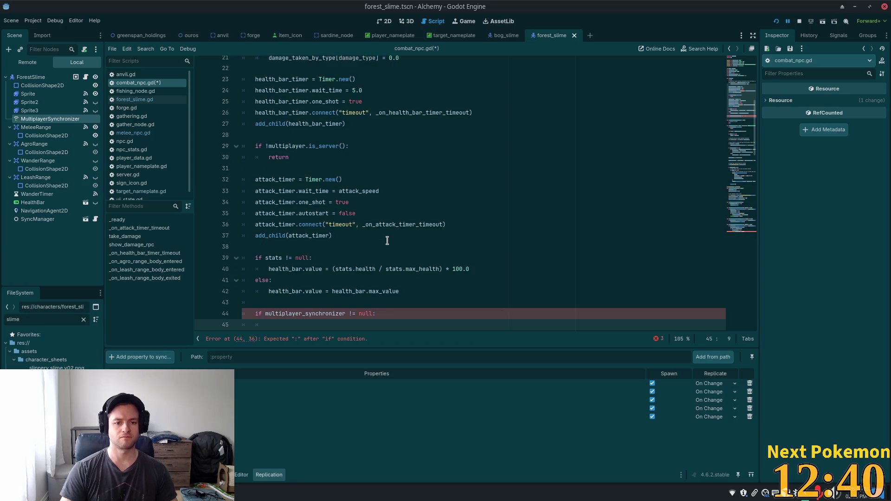
pyautogui.scroll(-4, 369, 178)
pyautogui.hotkey('ctrl', 's')
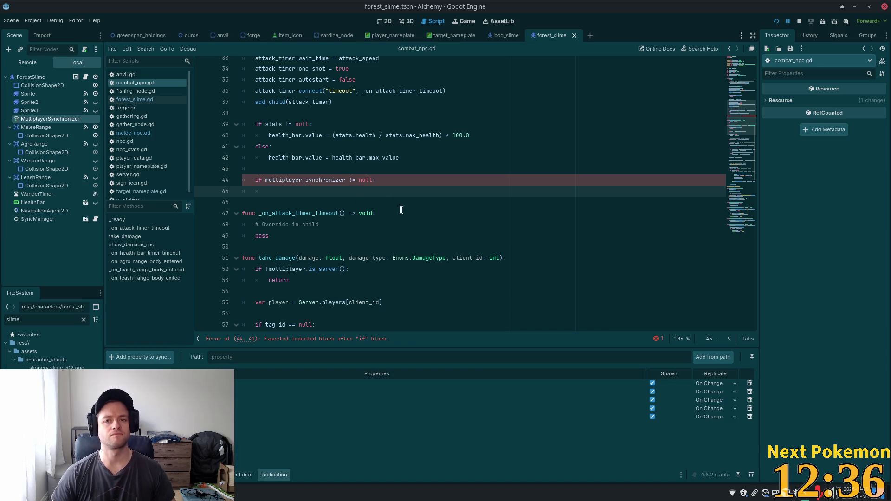
# Switch to the Cursor editor and bring up its quick file search
pyautogui.hotkey('alt', 'Tab')
pyautogui.click(423, 154)
pyautogui.hotkey('ctrl', 'p')
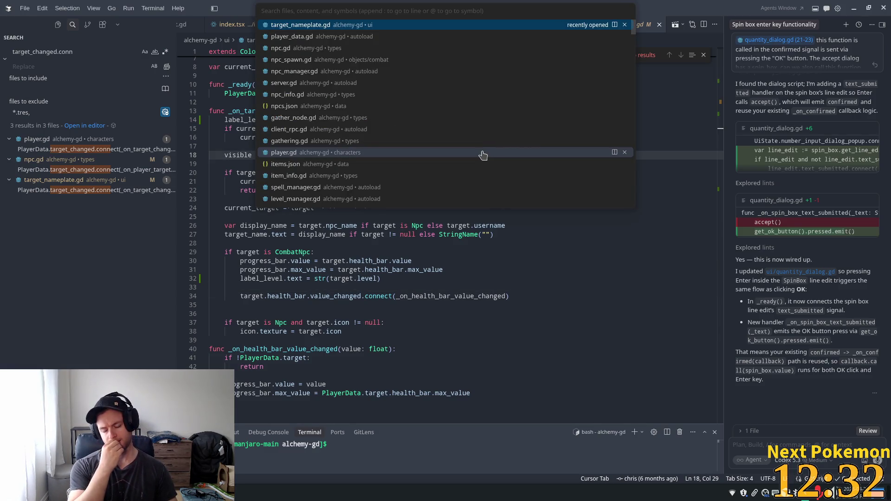
# Open combat_npc.gd in Cursor using the 'combat_n' file search
pyautogui.write('combat_n')
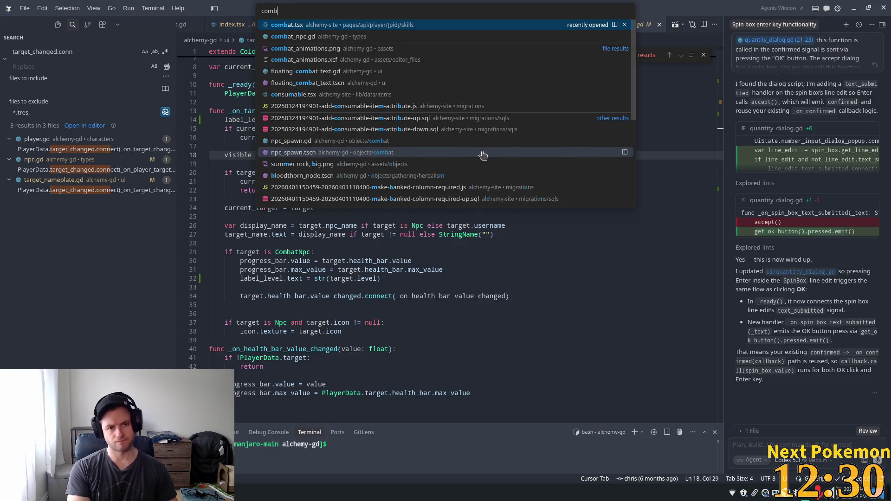
pyautogui.press('Return')
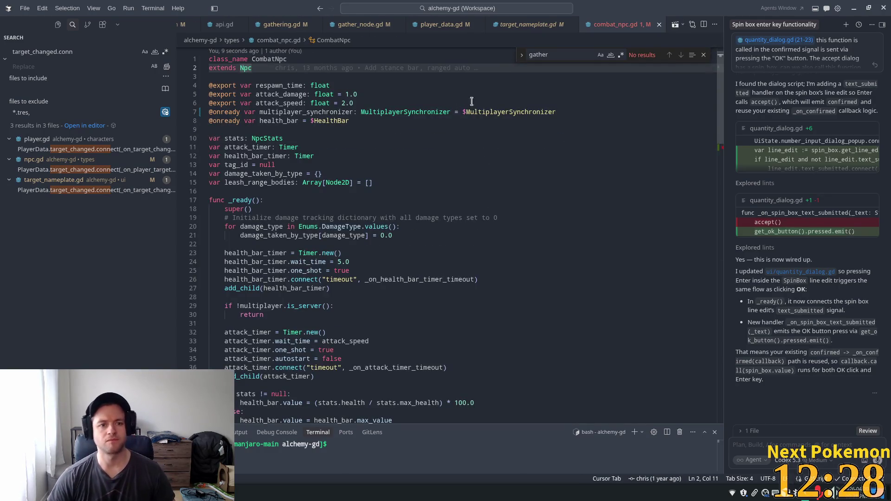
pyautogui.scroll(-2, 427, 196)
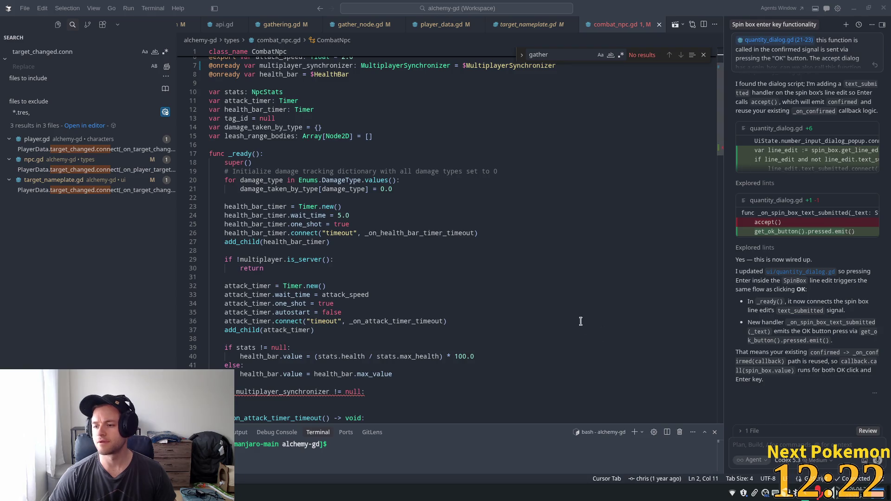
# Accept the suggested set_meta level line, then undo it back to the '# sync level to clients' comment
pyautogui.click(286, 260)
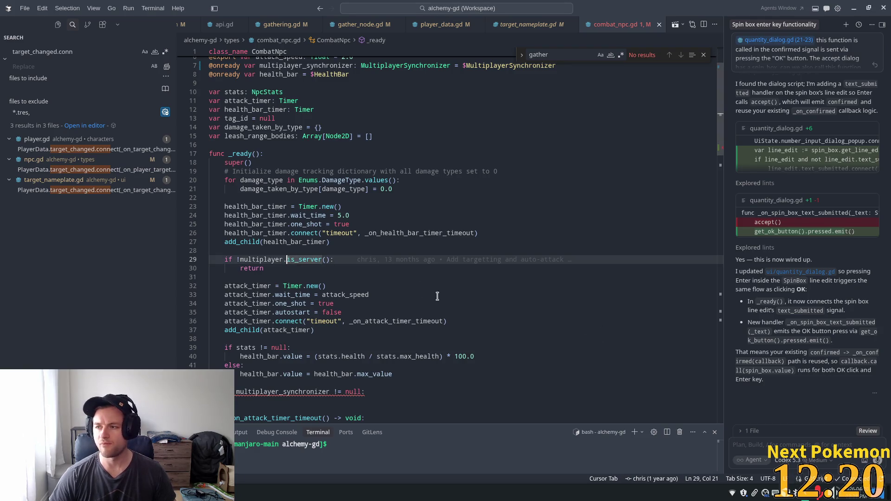
pyautogui.scroll(-3, 329, 319)
pyautogui.click(329, 322)
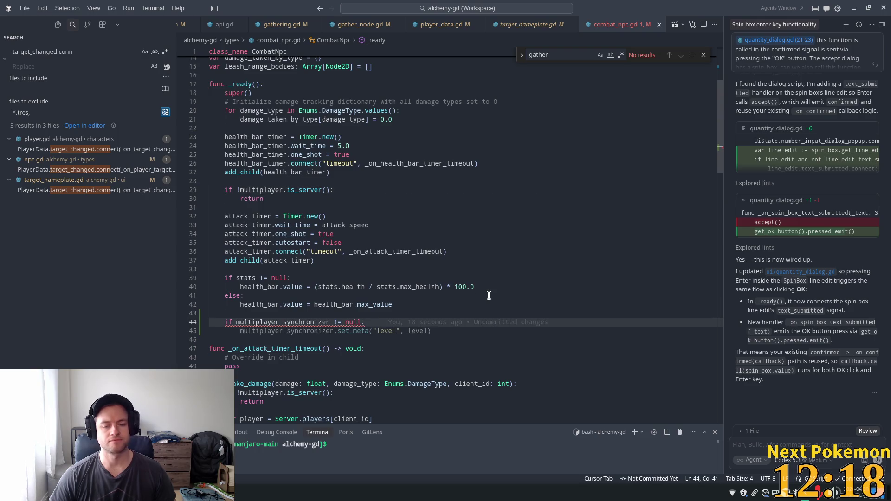
pyautogui.press('Tab')
pyautogui.press('Tab')
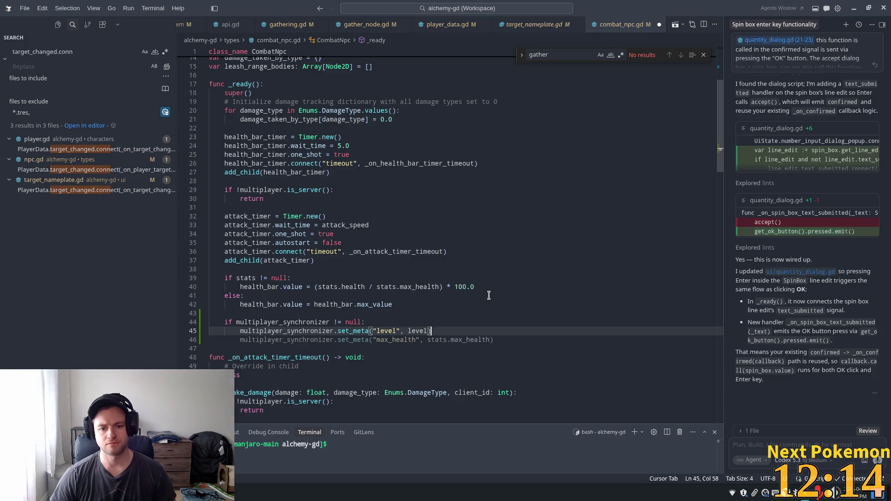
pyautogui.moveTo(361, 332)
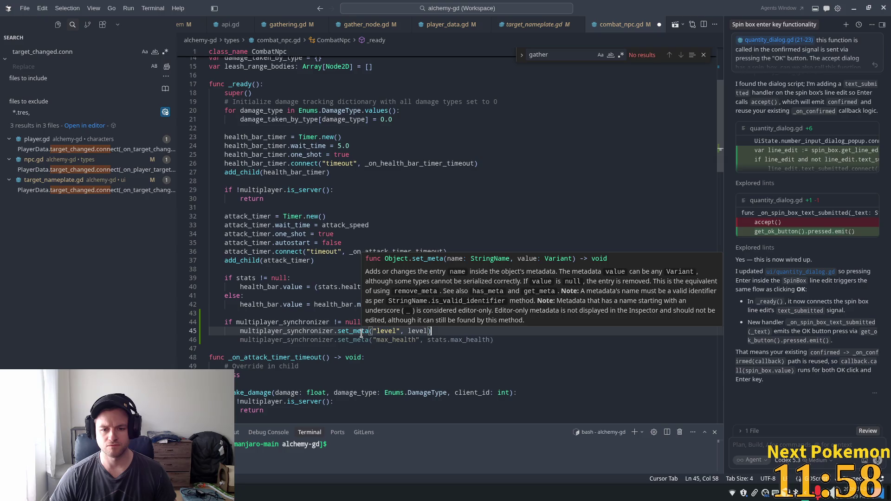
pyautogui.hotkey('ctrl', 'z')
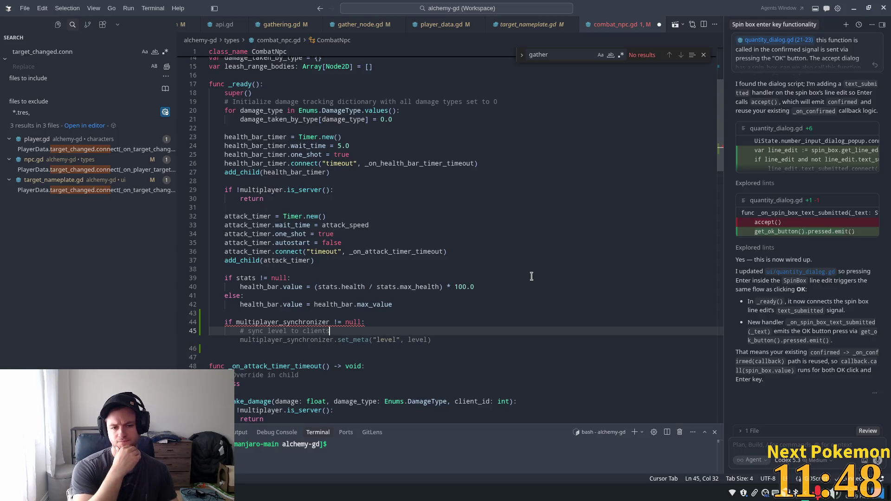
# Accept the set_meta level suggestion and add a '# sync only on change' comment below it
pyautogui.press('Tab')
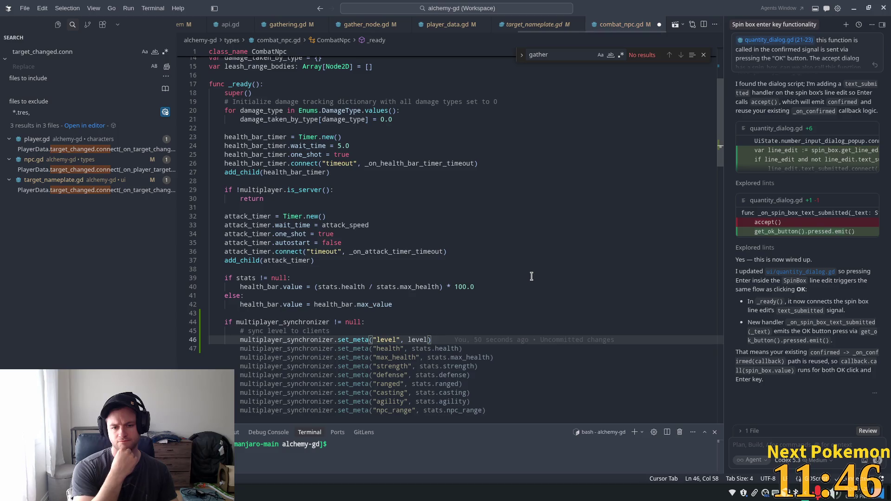
pyautogui.press('Return')
pyautogui.write('# ')
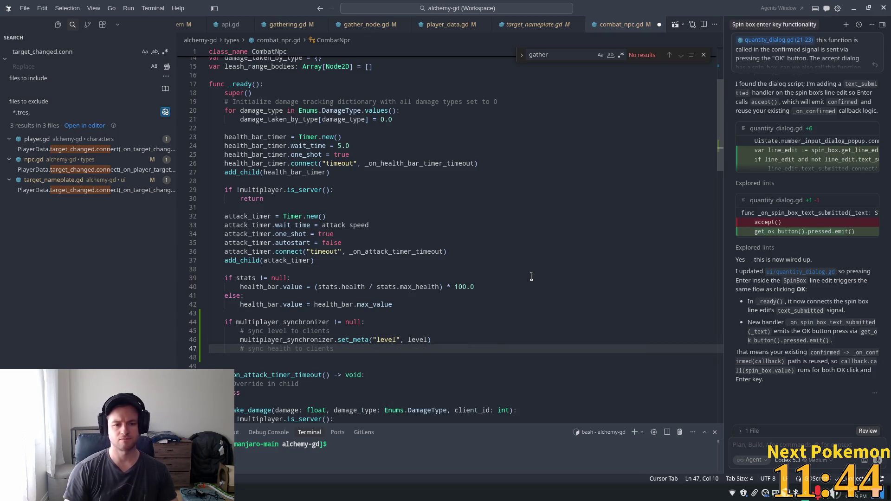
pyautogui.write('sybnc')
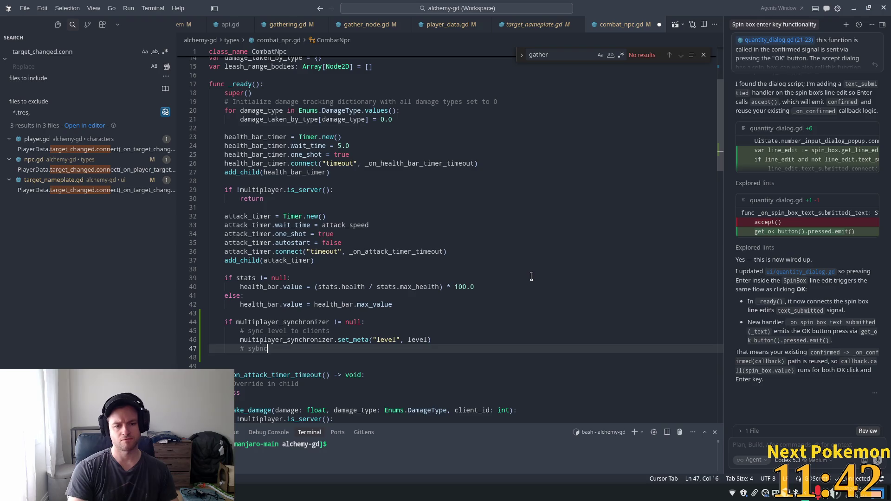
pyautogui.press('BackSpace')
pyautogui.press('BackSpace')
pyautogui.press('BackSpace')
pyautogui.write('nc on')
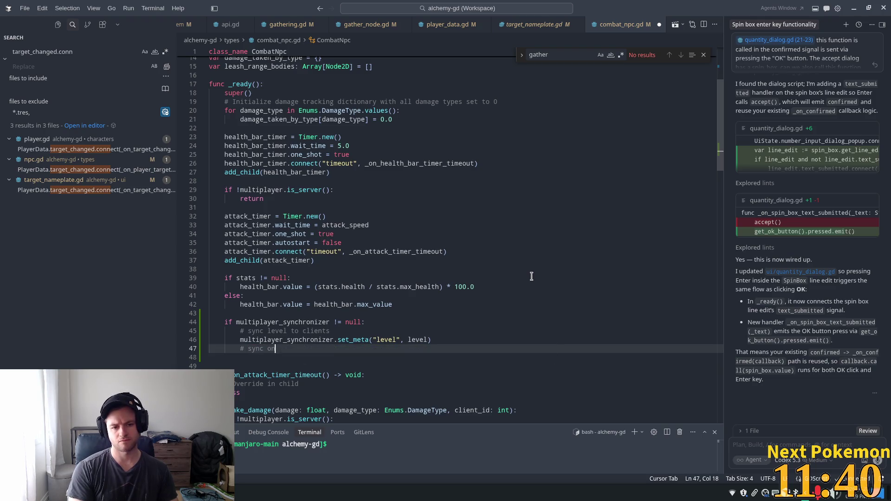
pyautogui.write('ly on change')
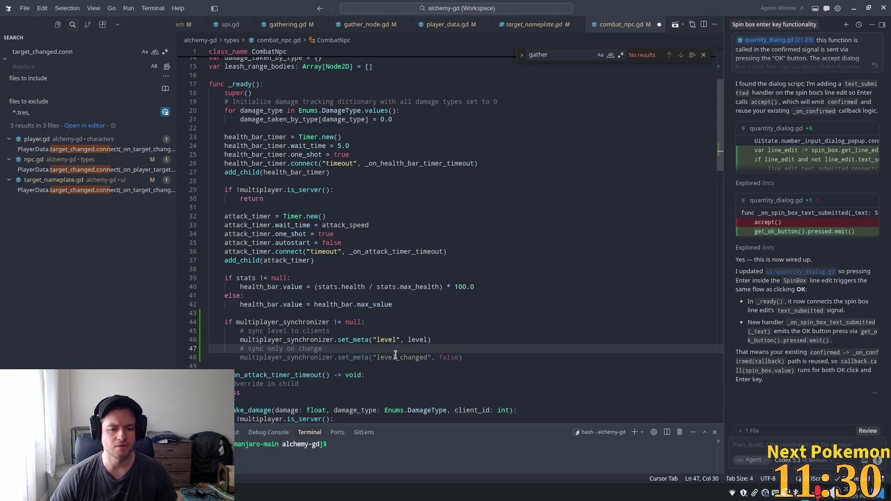
# Append 'on change' to the sync level comment, delete the extra comment line, and select lines 44–46
pyautogui.click(340, 332)
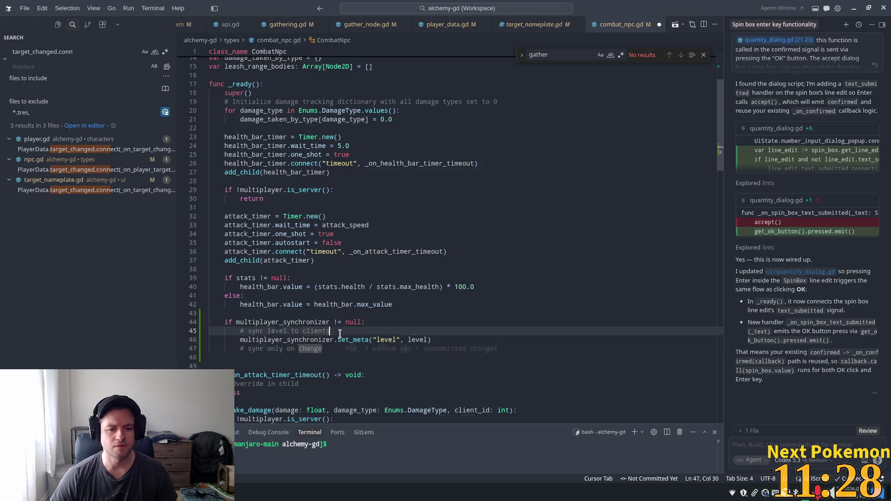
pyautogui.write('on changed')
pyautogui.press('BackSpace')
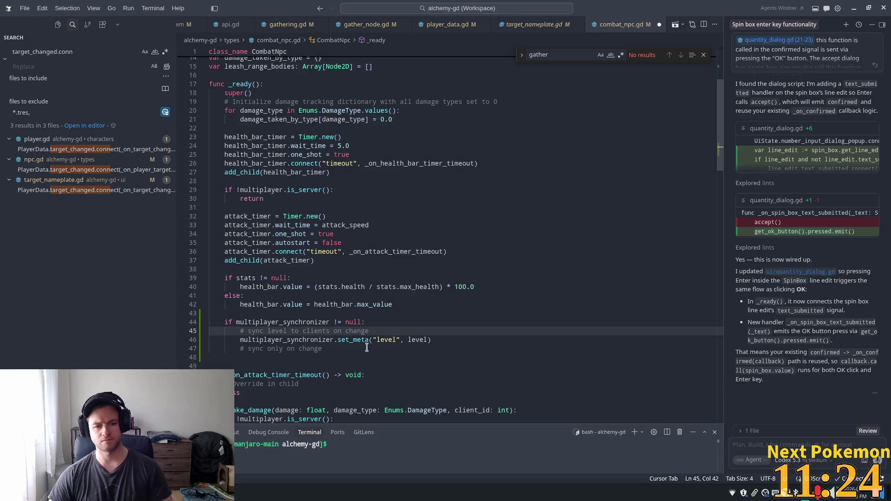
pyautogui.click(347, 350)
pyautogui.press('BackSpace')
pyautogui.press('BackSpace')
pyautogui.press('BackSpace')
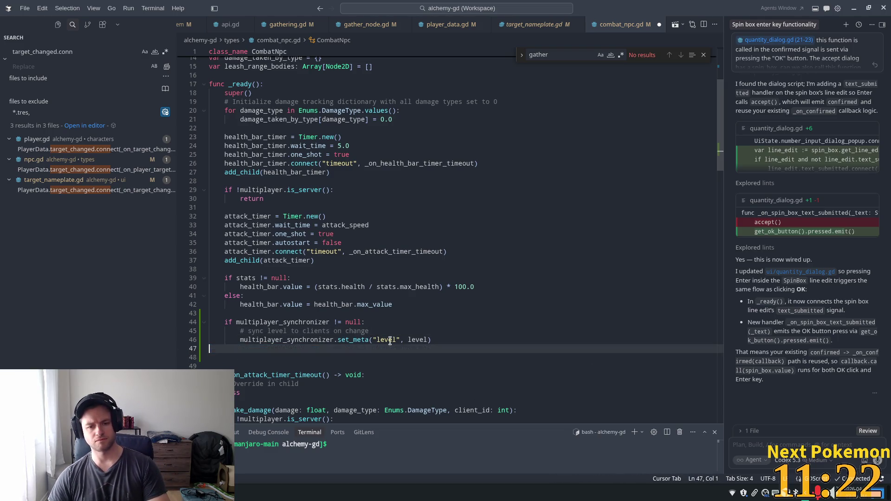
pyautogui.click(354, 339)
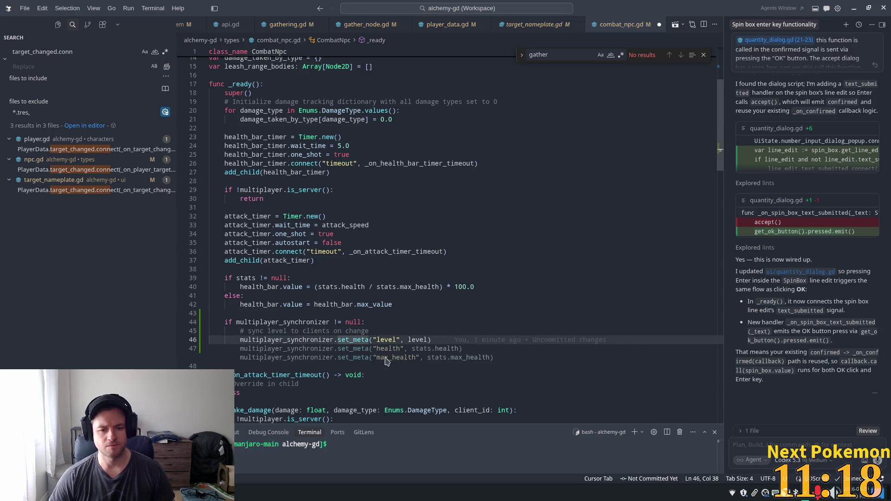
pyautogui.click(408, 321)
pyautogui.moveTo(449, 339)
pyautogui.mouseDown()
pyautogui.moveTo(290, 322)
pyautogui.moveTo(237, 322)
pyautogui.moveTo(239, 332)
pyautogui.moveTo(246, 322)
pyautogui.moveTo(224, 322)
pyautogui.mouseUp()
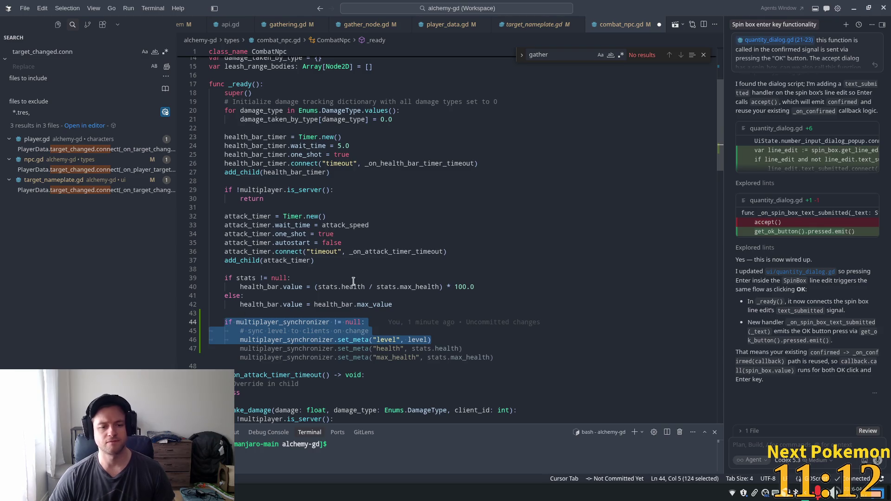
# Attach lines 44–46 to Agent chat and ask how to sync npc.gd's "level" variable only on change
pyautogui.hotkey('ctrl', 'l')
pyautogui.write('if I ')
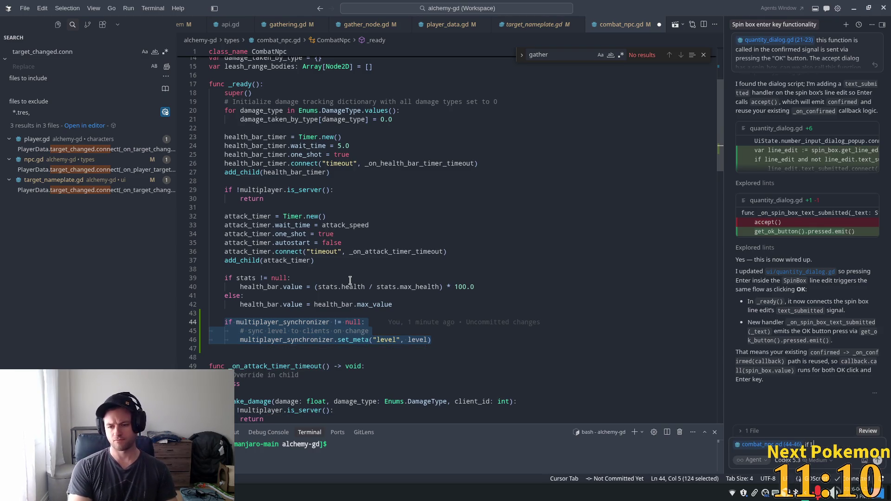
pyautogui.write('only')
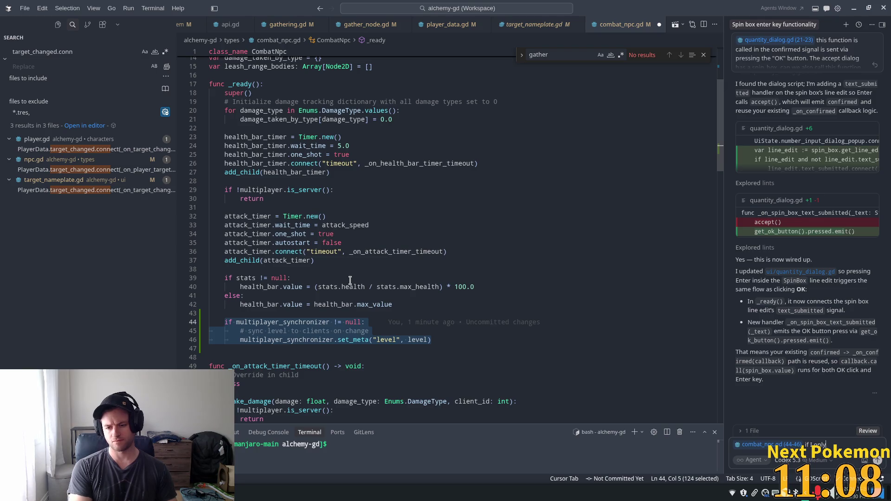
pyautogui.hotkey('ctrl', 'BackSpace')
pyautogui.hotkey('ctrl', 'BackSpace')
pyautogui.write('how wou')
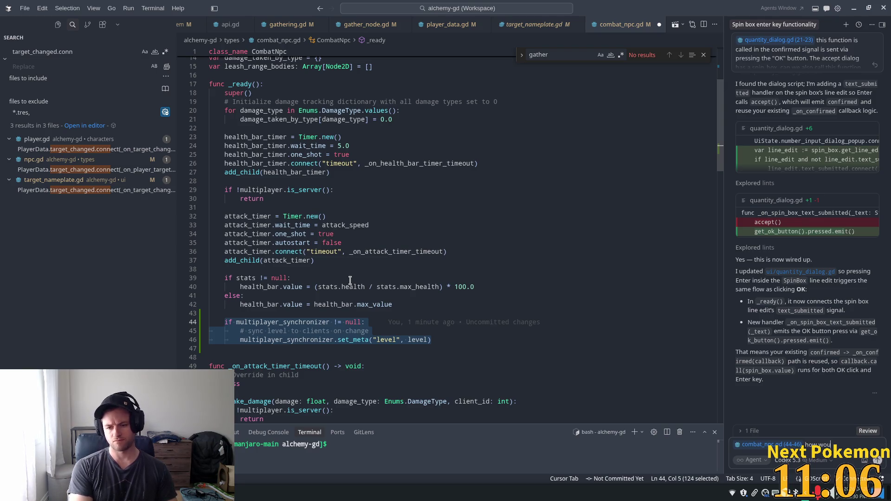
pyautogui.write('ld I sn')
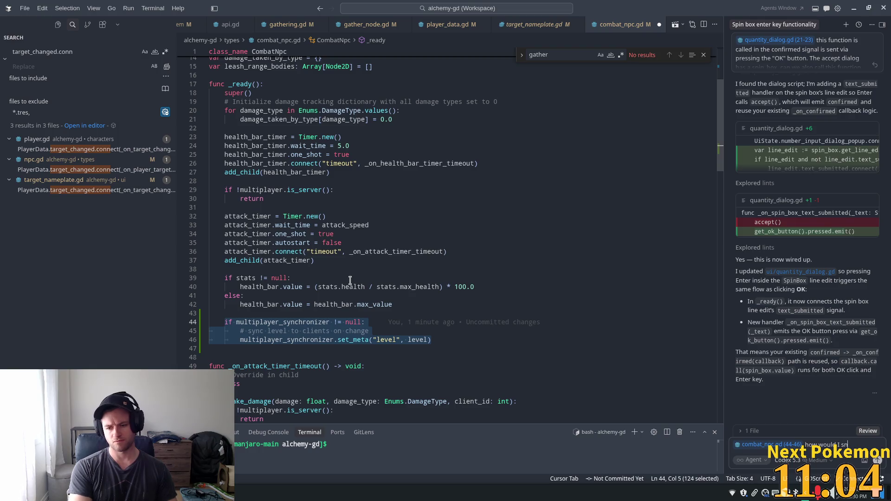
pyautogui.write('c')
pyautogui.press('BackSpace')
pyautogui.write('ync the "le')
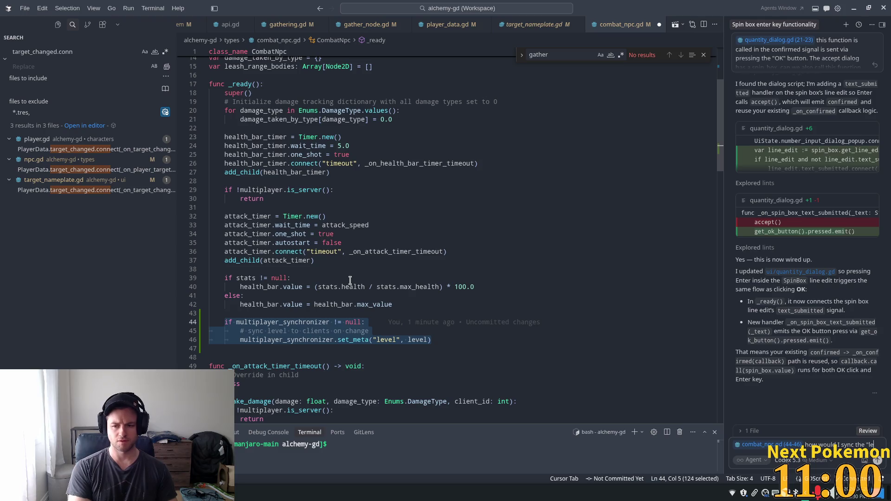
pyautogui.write('vel"')
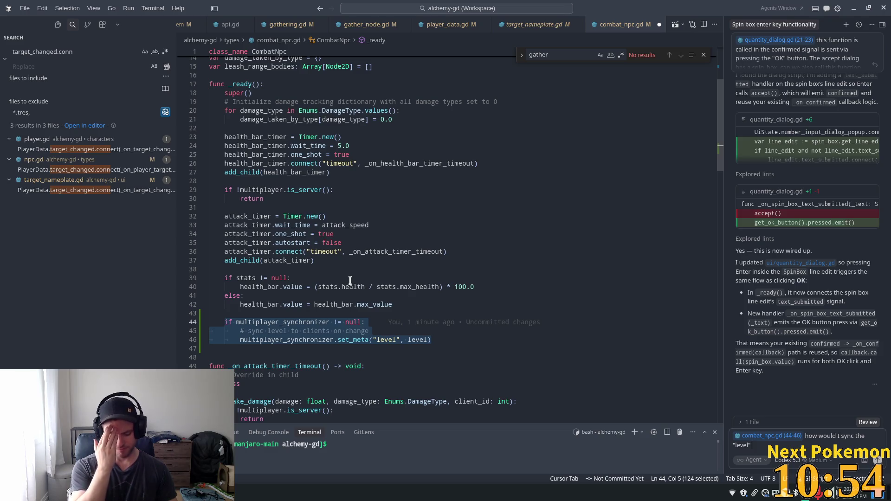
pyautogui.write('variable from ')
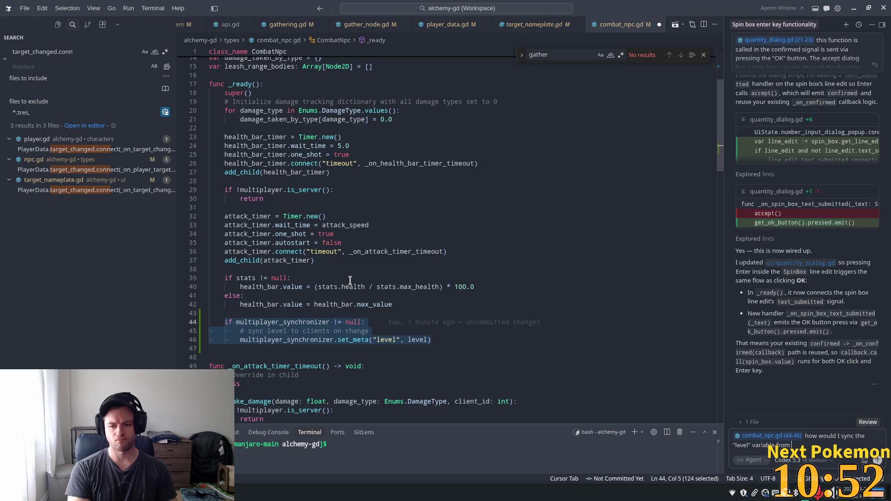
pyautogui.write('npc.gd')
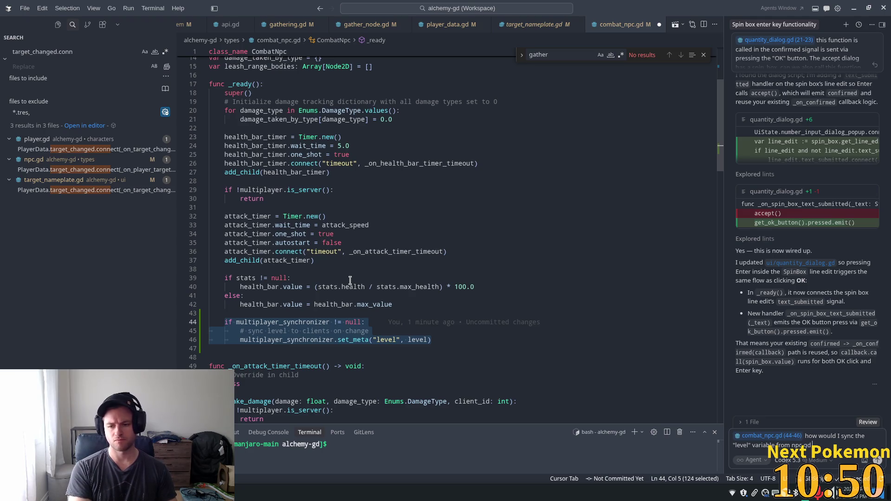
pyautogui.write(' only on ch')
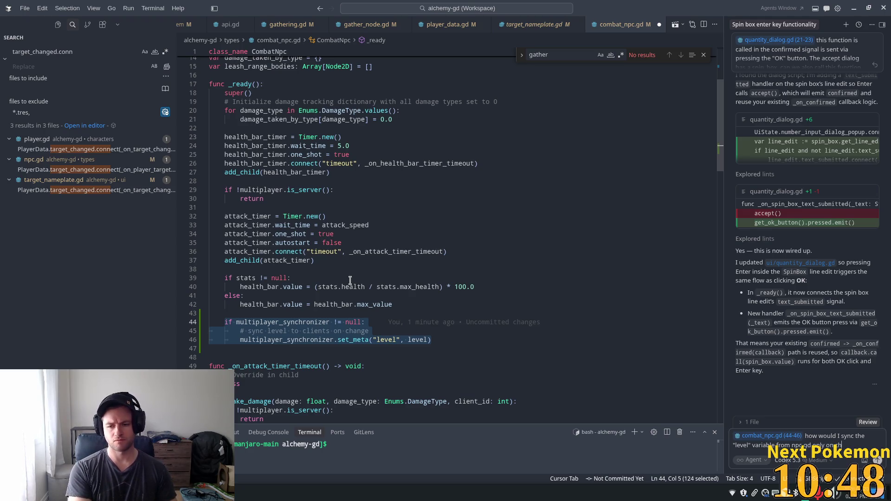
pyautogui.write('an')
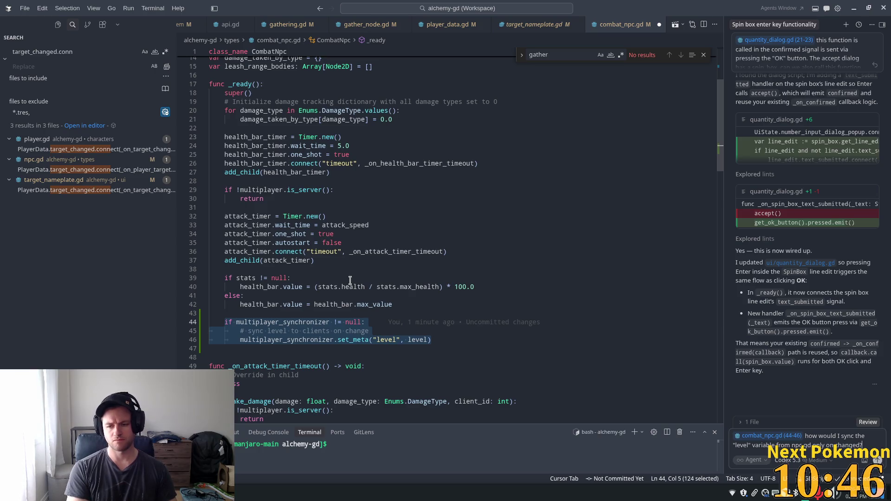
pyautogui.press('Return')
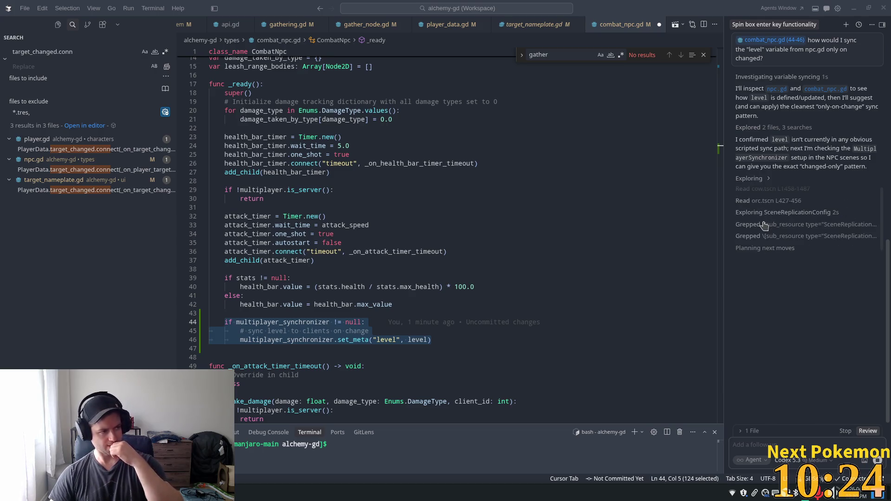
# Wait while the agent adds a level_changed signal and a level-sync RPC to npc.gd and combat_npc.gd
pyautogui.moveTo(762, 225)
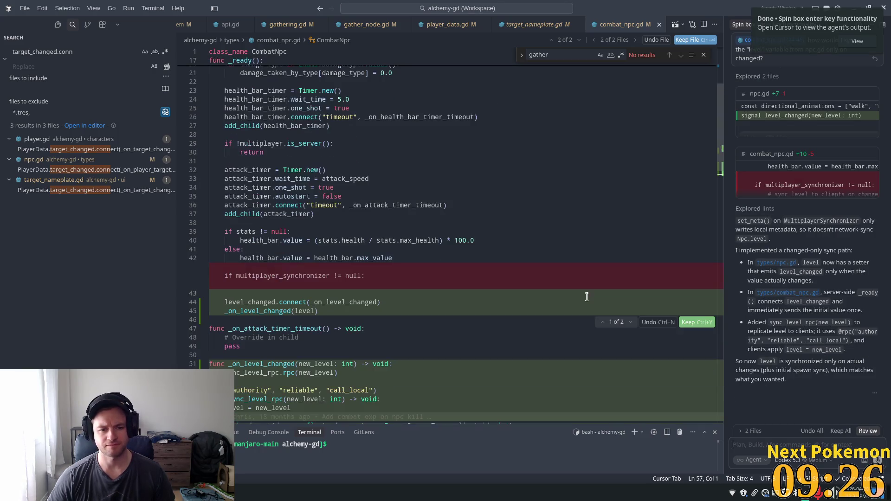
# Review the combat_npc.gd diff around level_changed, then open npc.gd from the agent's changed files
pyautogui.scroll(-2, 586, 294)
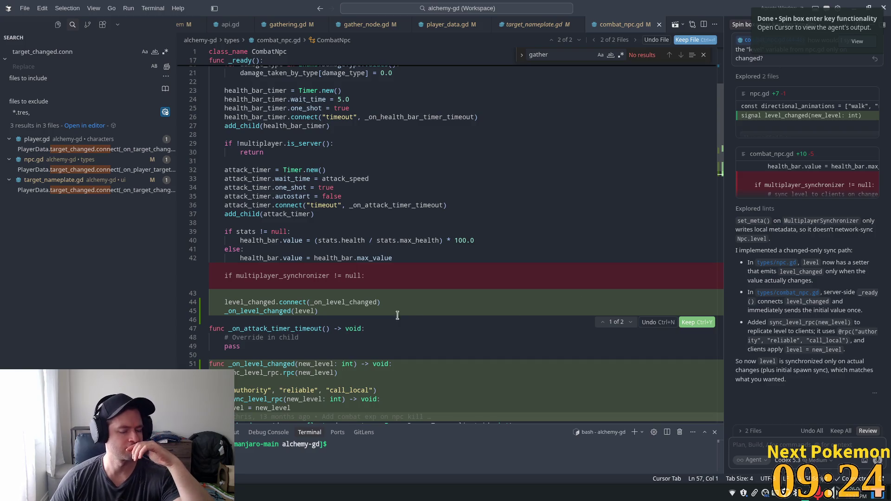
pyautogui.scroll(-3, 325, 299)
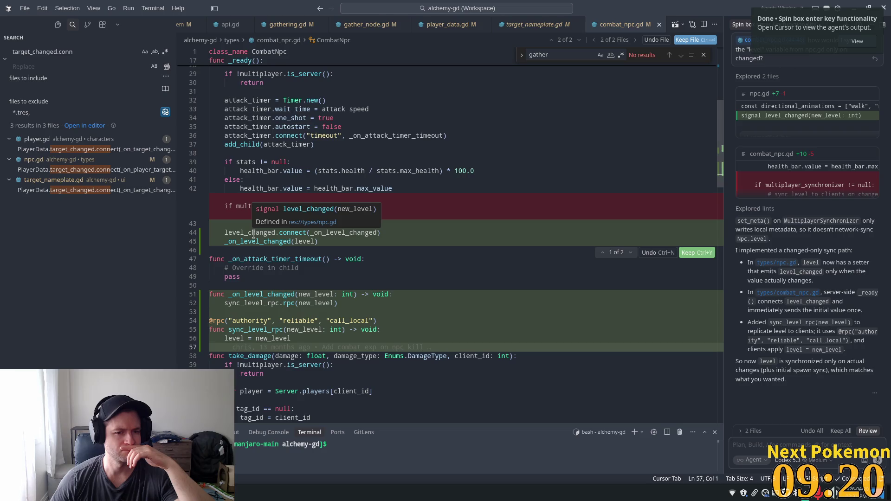
pyautogui.doubleClick(256, 233)
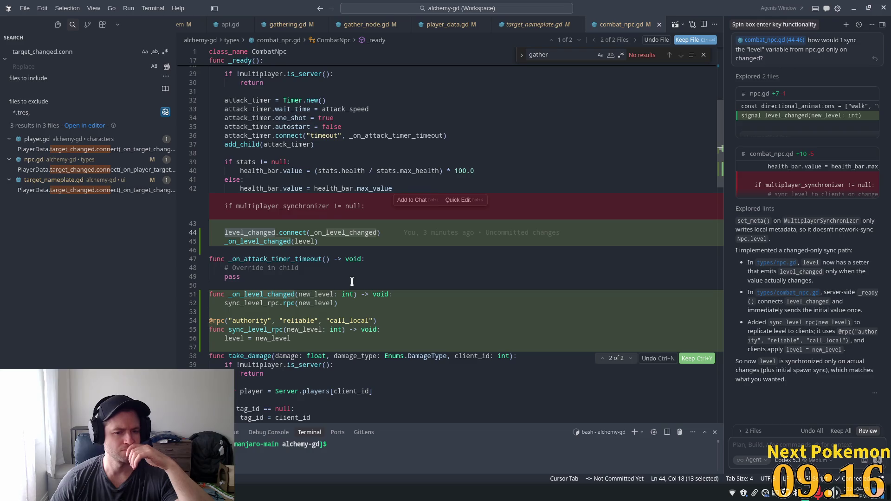
pyautogui.scroll(-1, 352, 281)
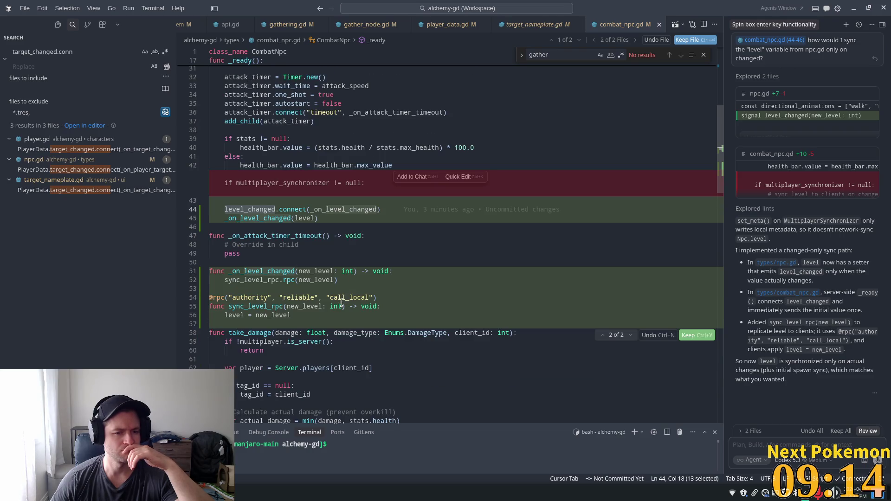
pyautogui.moveTo(304, 306)
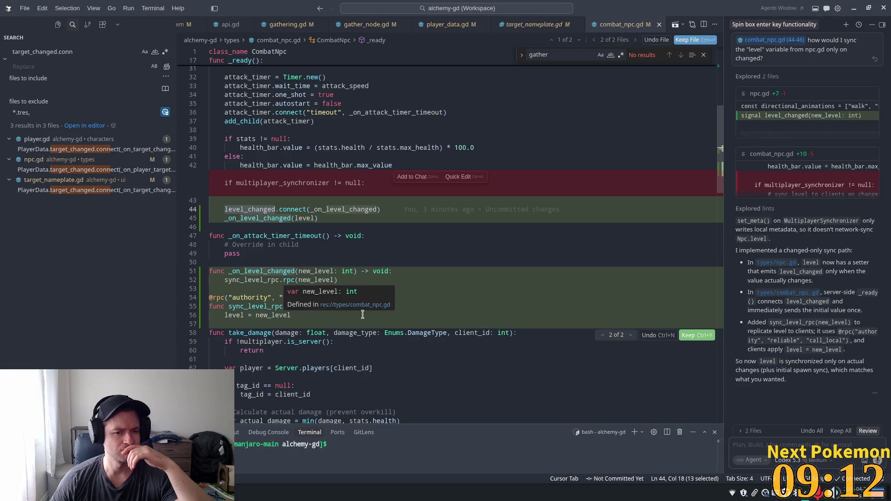
pyautogui.click(374, 262)
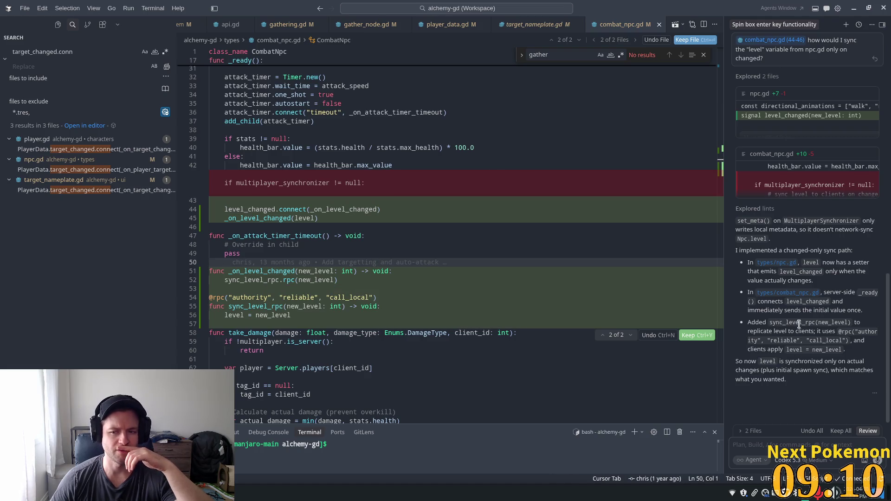
pyautogui.click(751, 431)
pyautogui.click(754, 419)
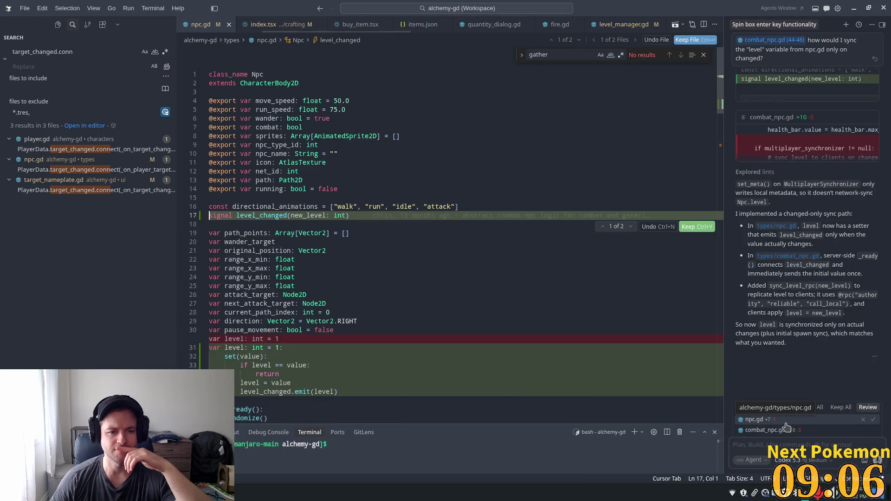
# Read npc.gd's new level setter and level_changed signal, then return to the combat_npc.gd diff
pyautogui.scroll(-2, 456, 271)
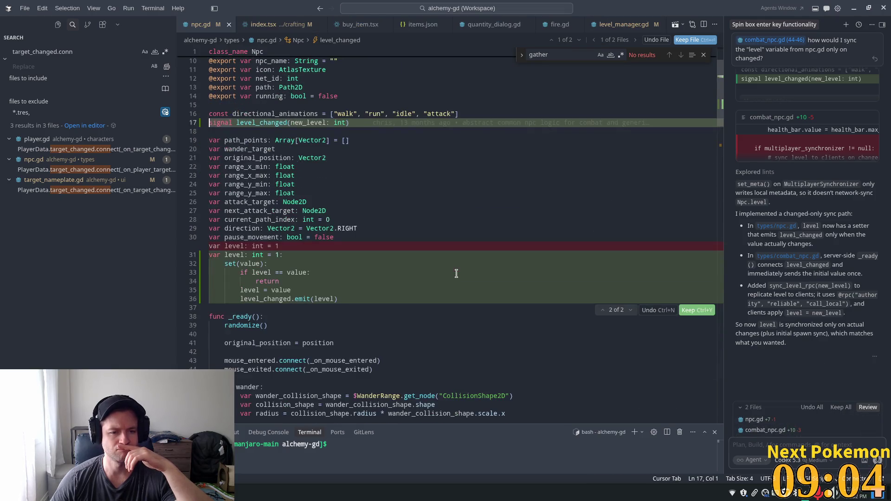
pyautogui.scroll(-2, 360, 263)
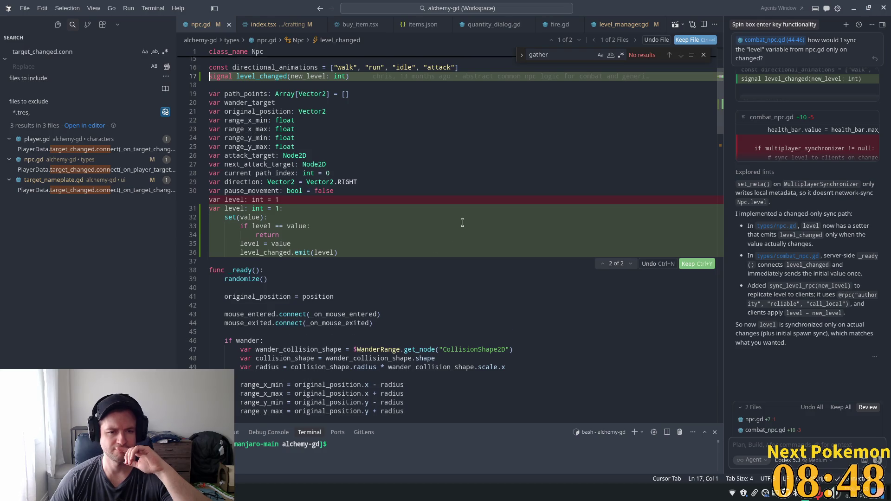
pyautogui.scroll(-2, 463, 222)
pyautogui.scroll(-10, 461, 223)
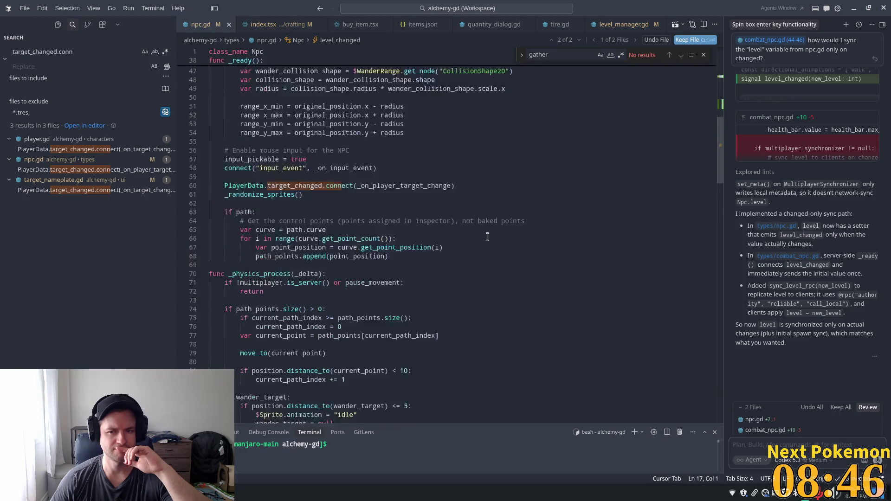
pyautogui.scroll(15, 440, 142)
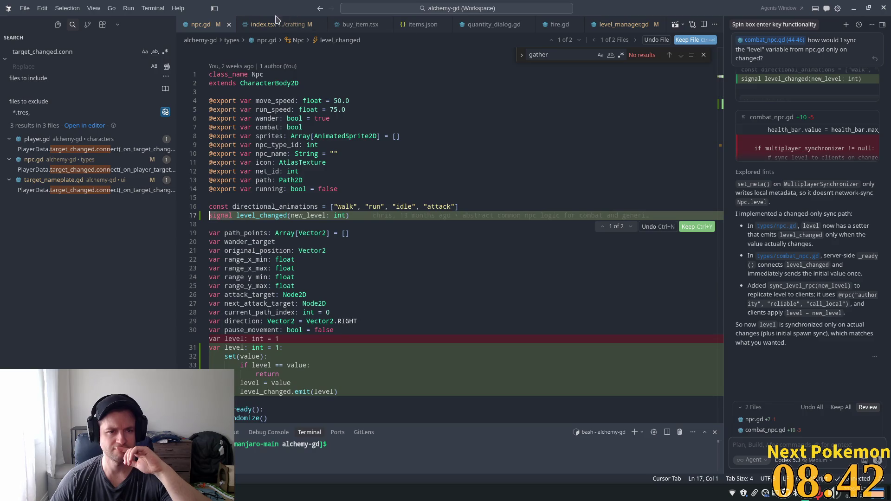
pyautogui.click(763, 430)
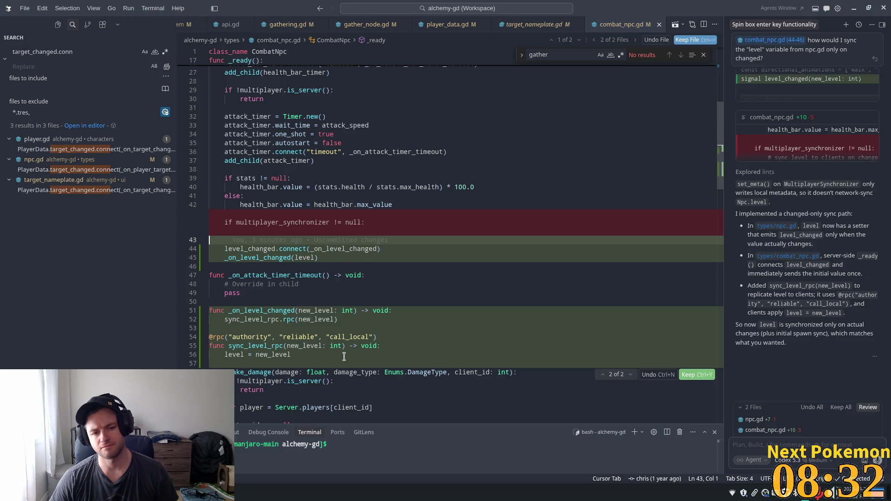
# Undo and confirm reverting all the agent's edits, then jump to the end of line 44 in Godot
pyautogui.click(805, 408)
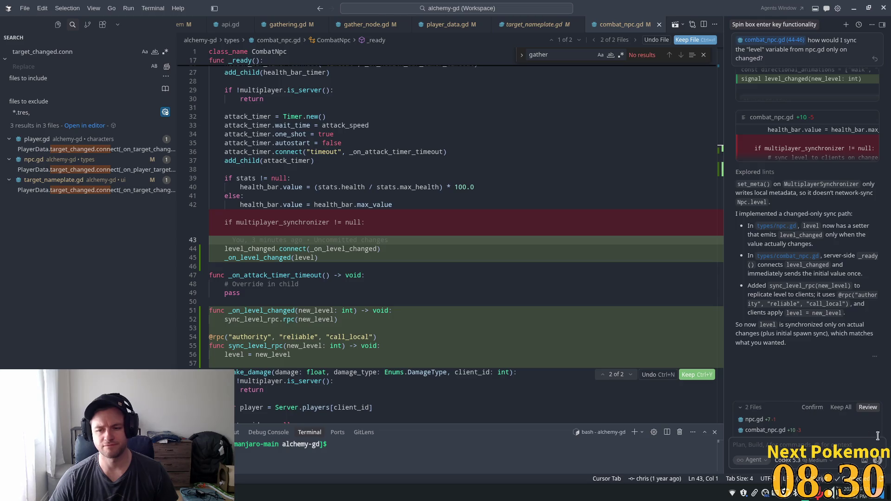
pyautogui.click(811, 407)
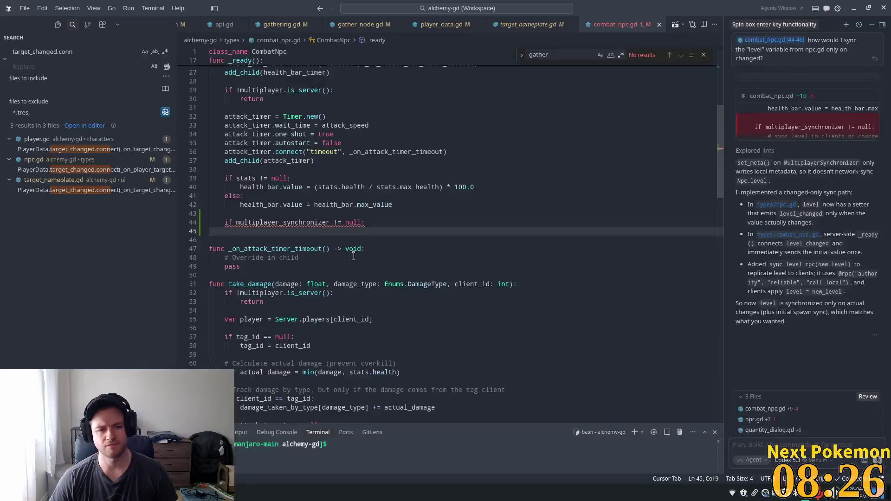
pyautogui.hotkey('alt', 'Tab')
pyautogui.press('End')
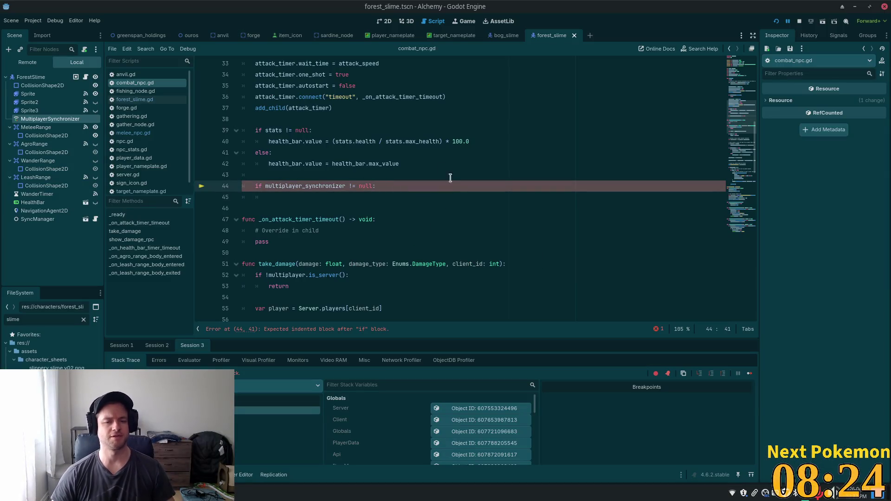
# Delete the unfinished check on line 44 in Godot to clear the indentation error, then return to Cursor
pyautogui.hotkey('shift', 'Home')
pyautogui.hotkey('shift', 'Home')
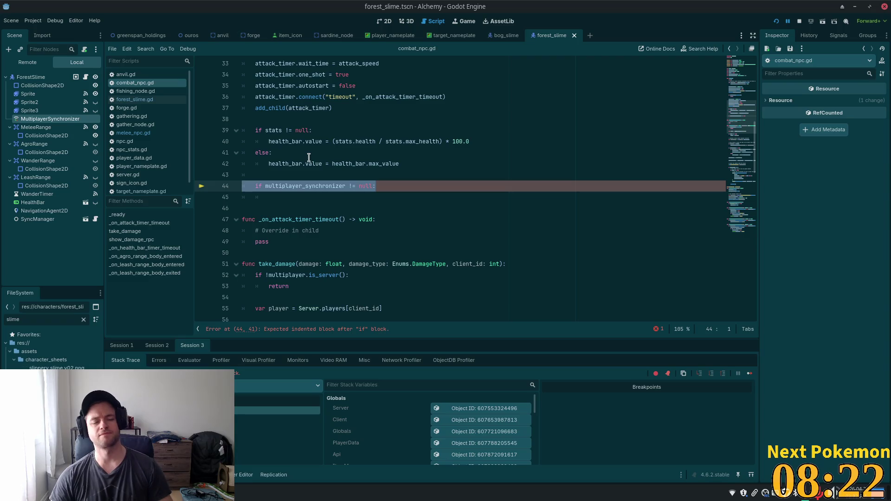
pyautogui.press('BackSpace')
pyautogui.press('BackSpace')
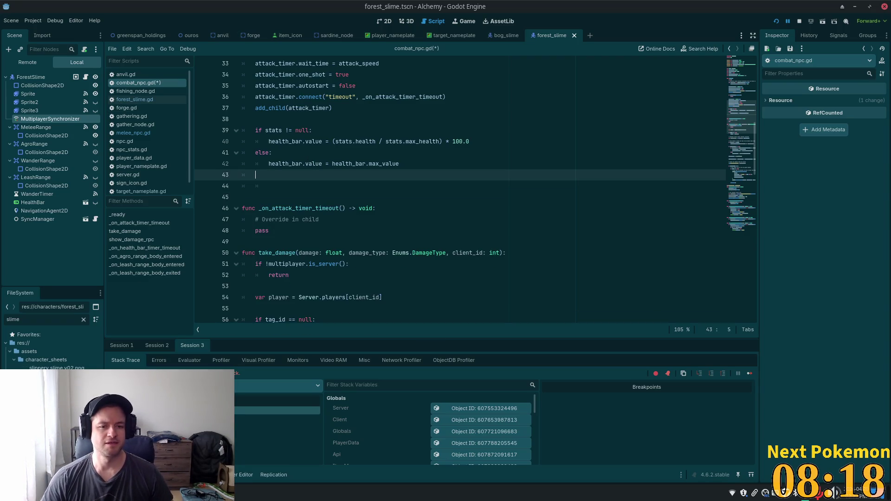
pyautogui.hotkey('alt', 'Tab')
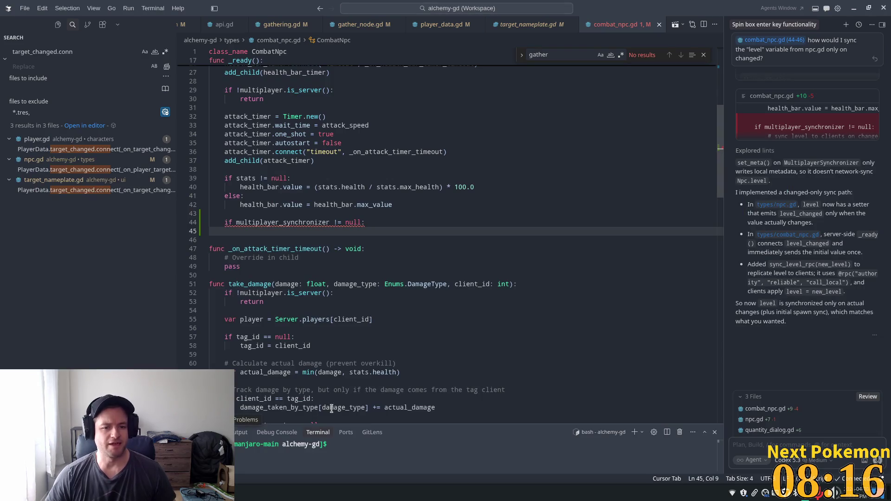
pyautogui.moveTo(385, 222); pyautogui.dragTo(226, 219)
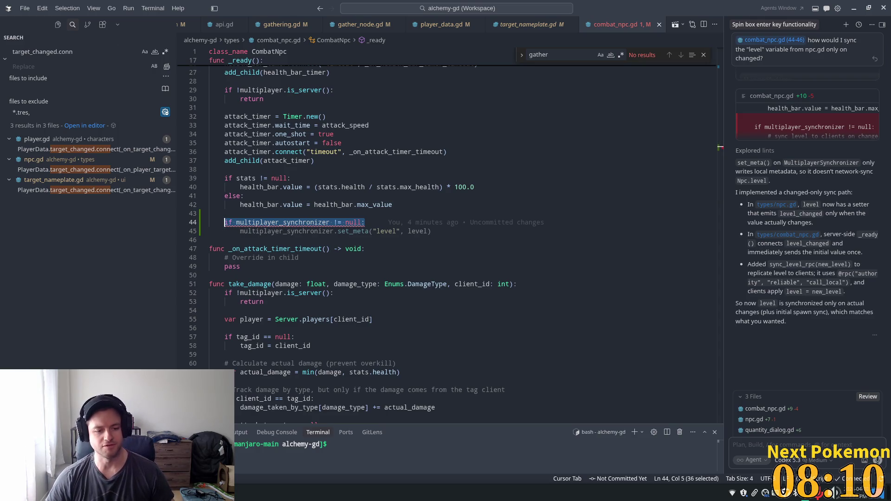
pyautogui.hotkey('alt', 'Tab')
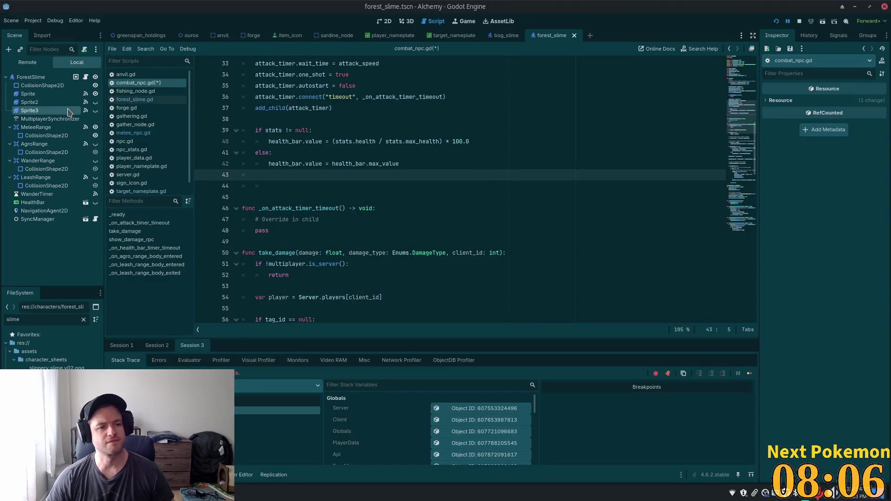
pyautogui.click(48, 119)
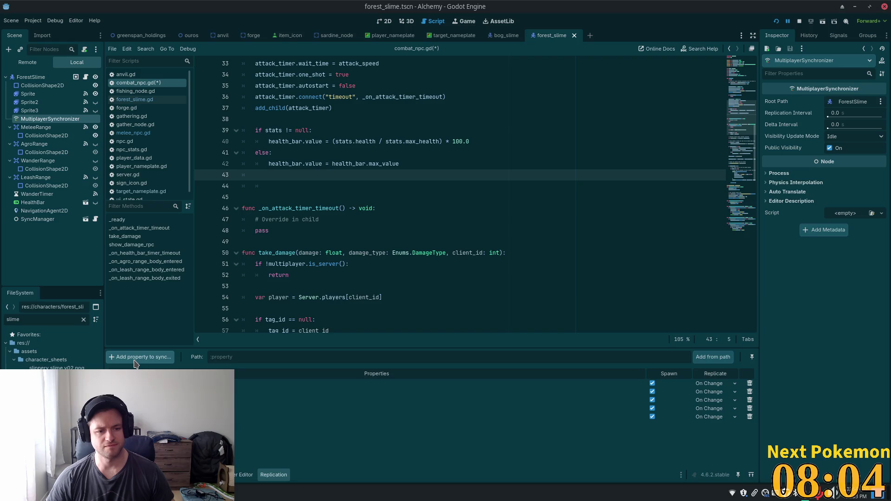
pyautogui.hotkey('alt', 'Tab')
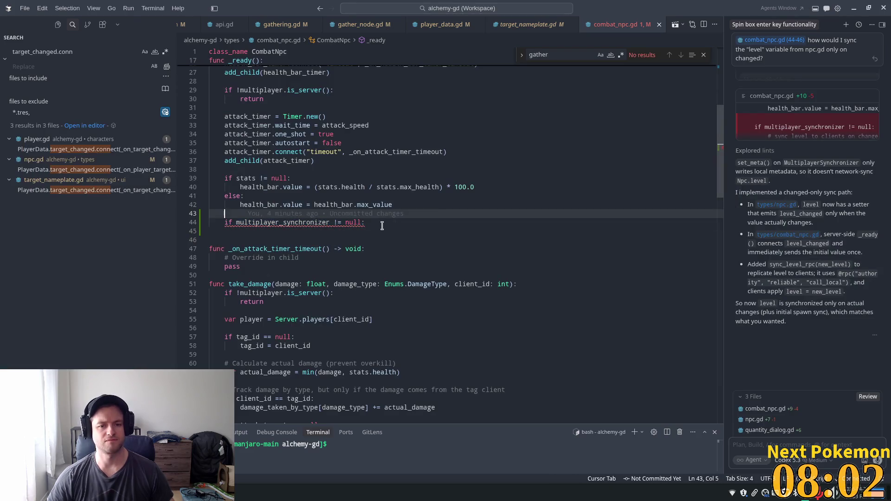
# Add an empty indented line under the synchronizer check, then open quantity_dialog.gd from the changed files
pyautogui.click(382, 225)
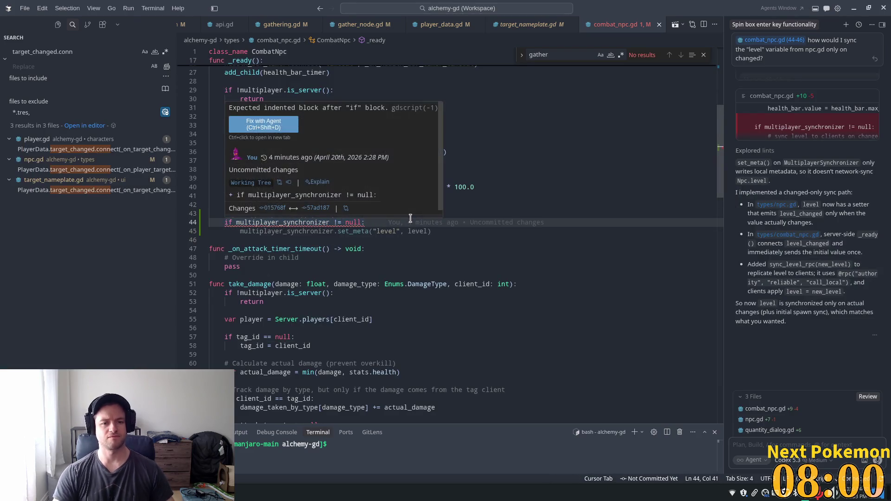
pyautogui.press('Return')
pyautogui.press('super+v')
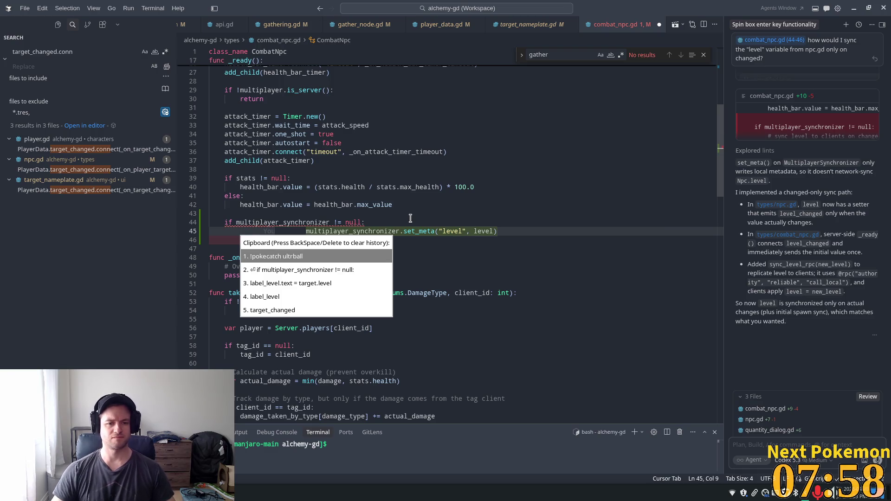
pyautogui.press('Escape')
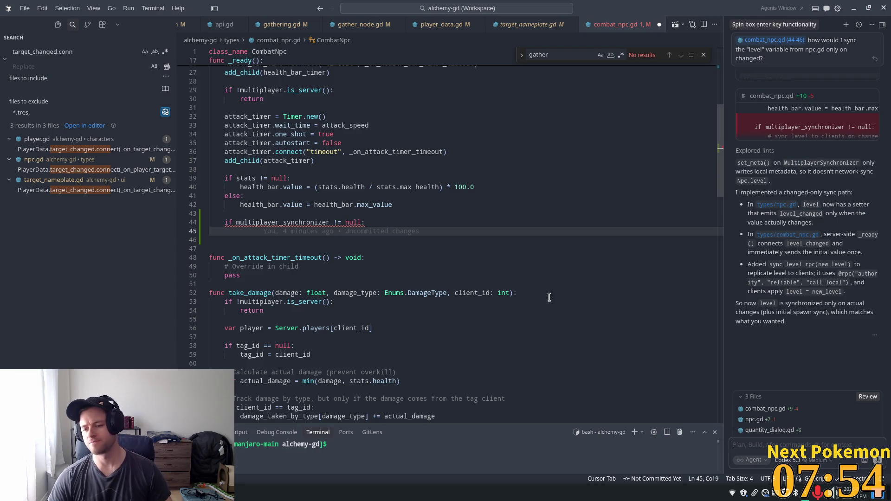
pyautogui.click(777, 434)
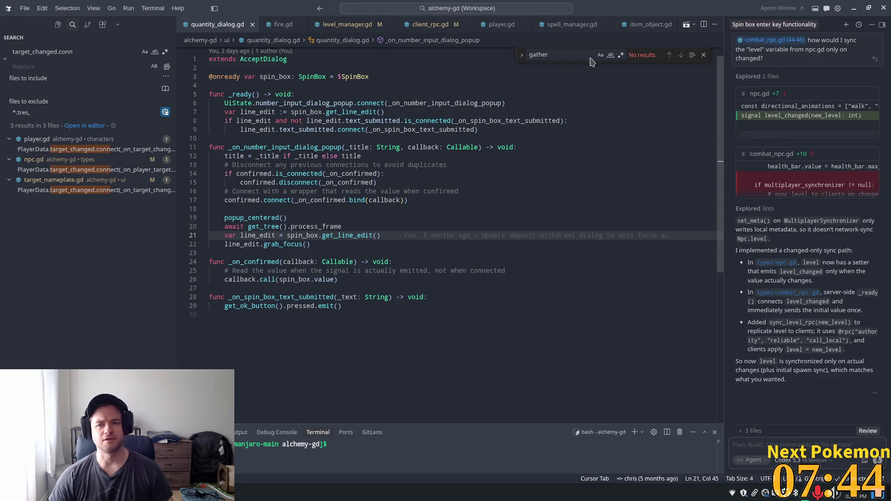
# Close the quantity_dialog.gd tab so combat_npc.gd is shown again
pyautogui.click(252, 25)
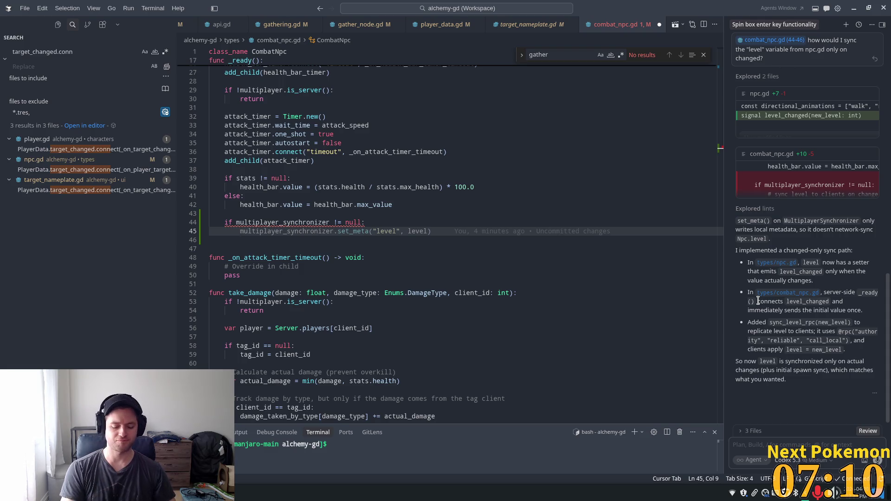
# Send the agent the request: i want to add "level" to the multiplayer_synchronizer's synced properties
pyautogui.hotkey('ctrl', 'l')
pyautogui.write('i')
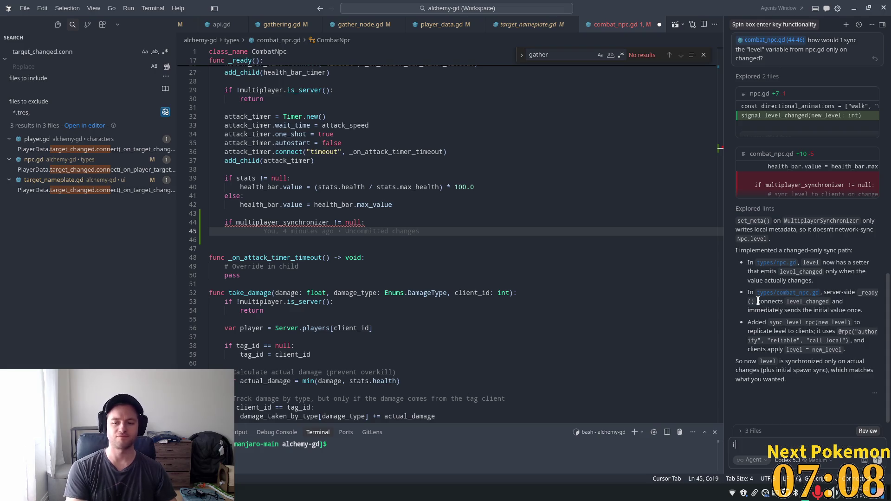
pyautogui.write(' want to add')
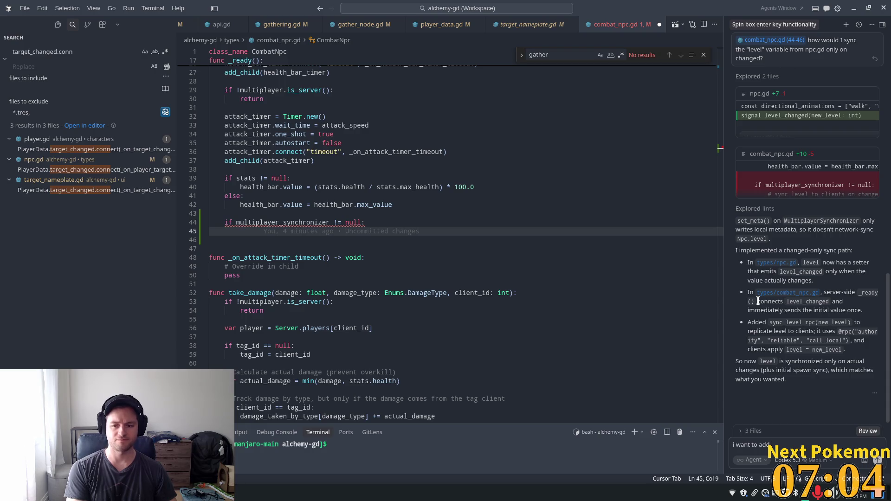
pyautogui.write(' "level')
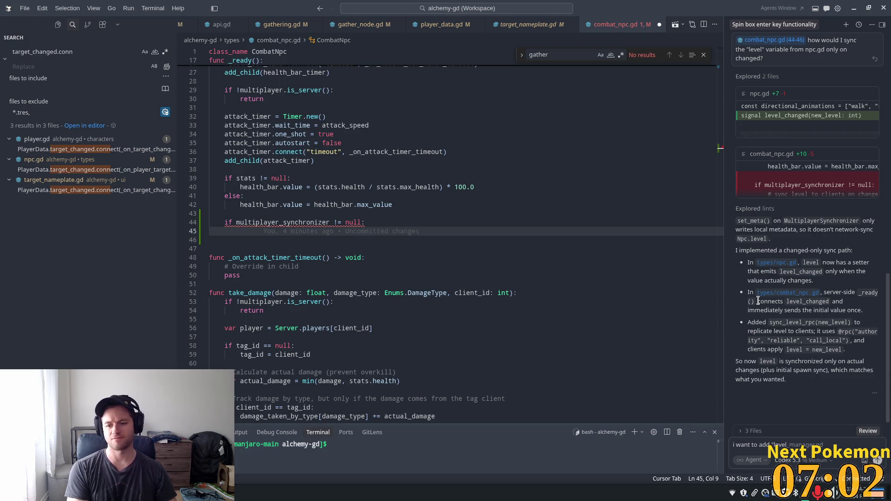
pyautogui.write('" to')
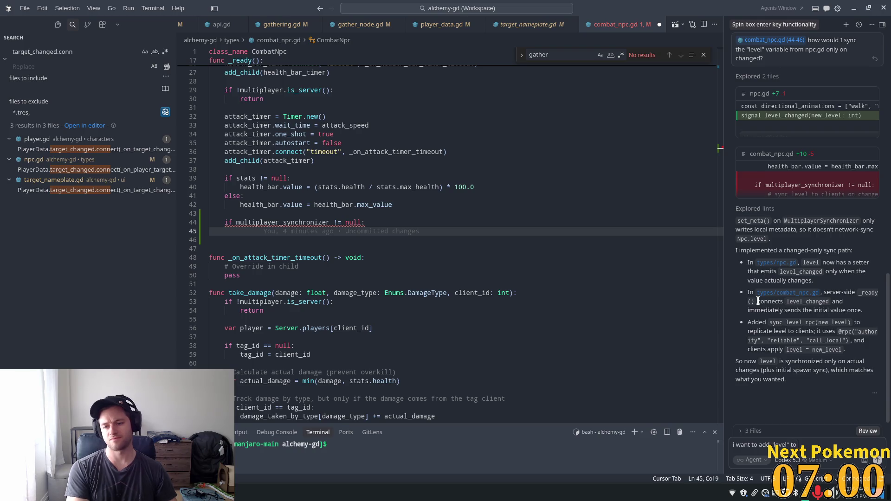
pyautogui.write(' the')
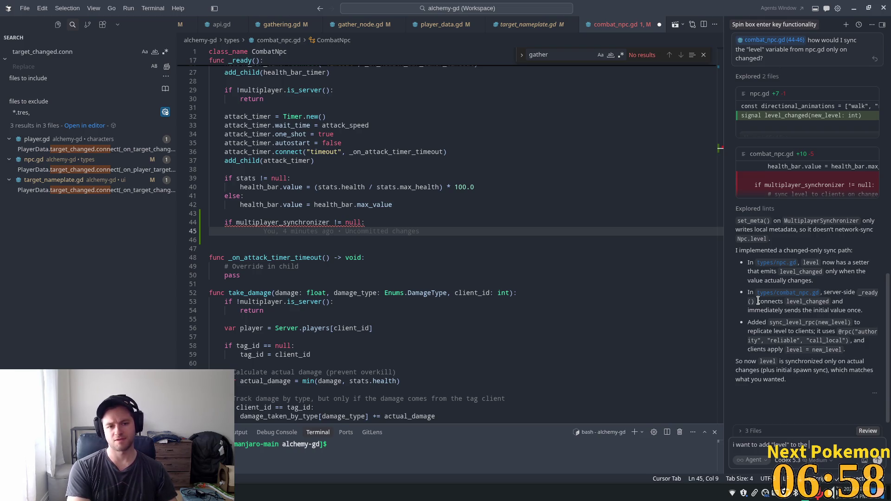
pyautogui.write(' mu')
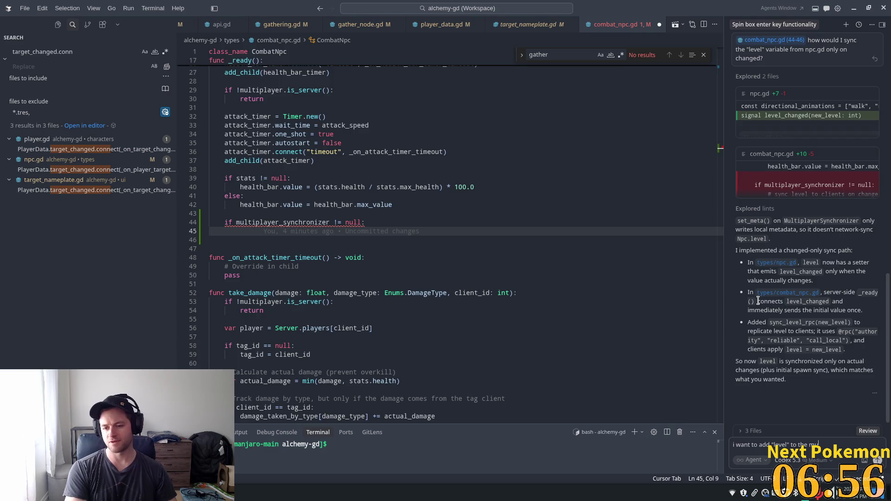
pyautogui.write('ltipla')
pyautogui.press('Tab')
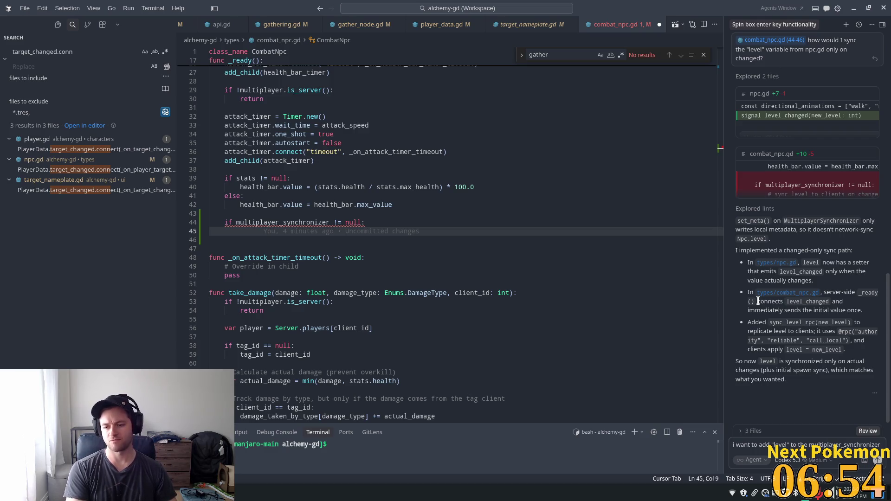
pyautogui.write("'s synced")
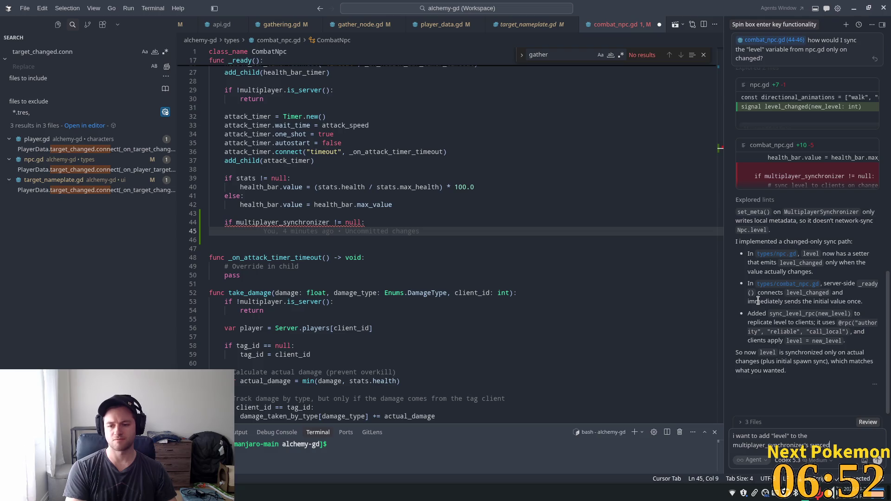
pyautogui.write(' pro')
pyautogui.press('BackSpace')
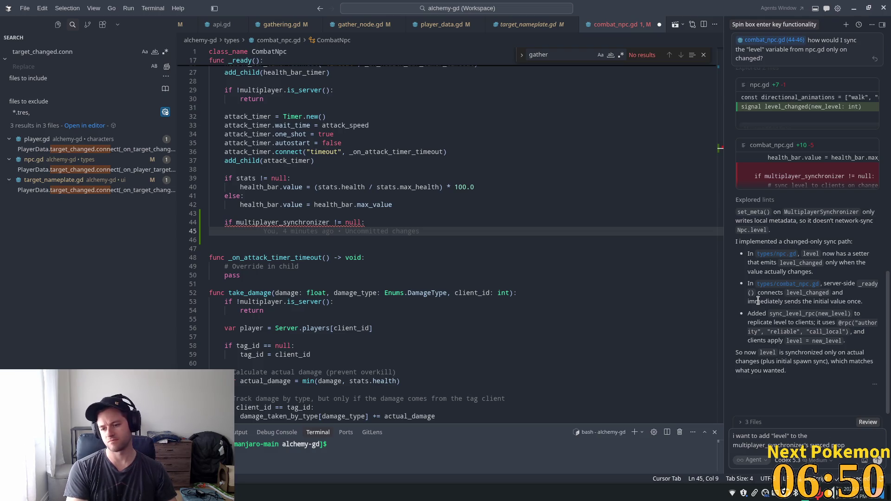
pyautogui.write('erties')
pyautogui.press('Return')
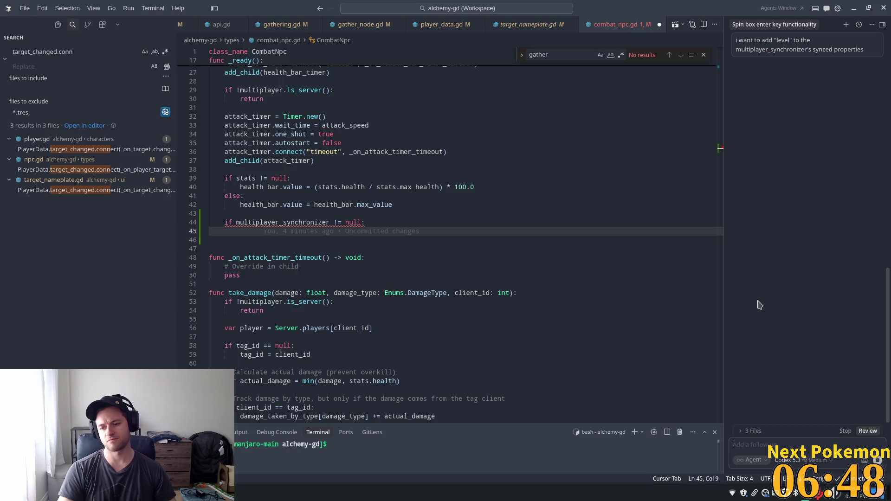
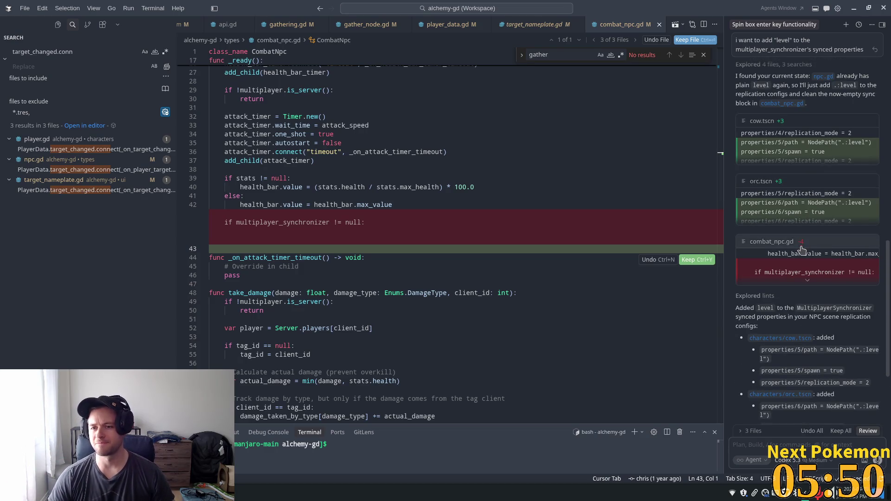
# Ask Cursor's agent whether NPC level syncing can be done from script, not in every scene file
pyautogui.scroll(3, 801, 250)
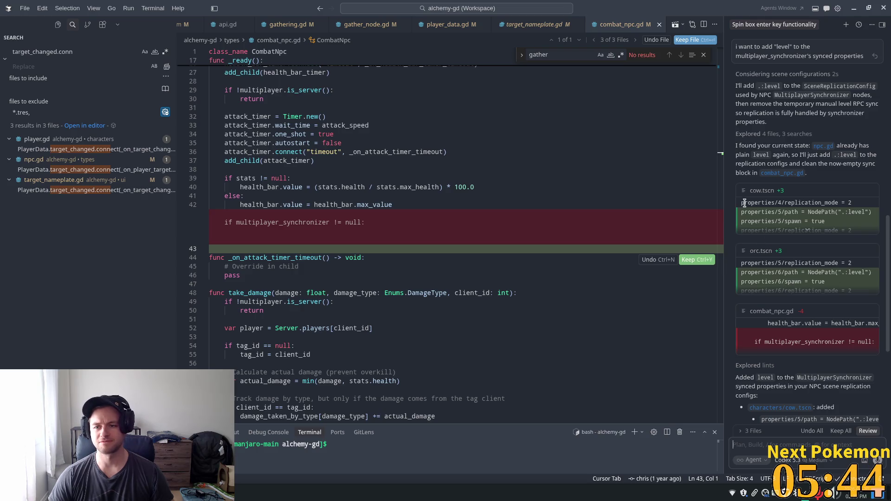
pyautogui.scroll(-1, 851, 282)
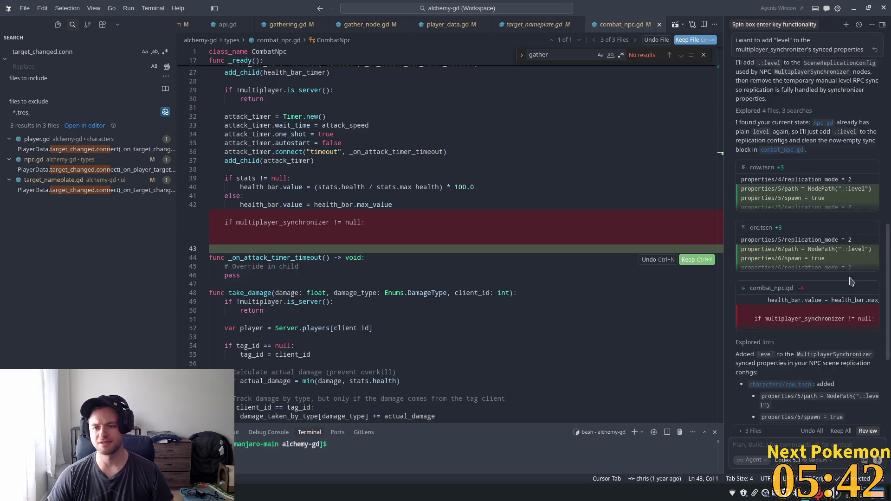
pyautogui.scroll(-2, 852, 282)
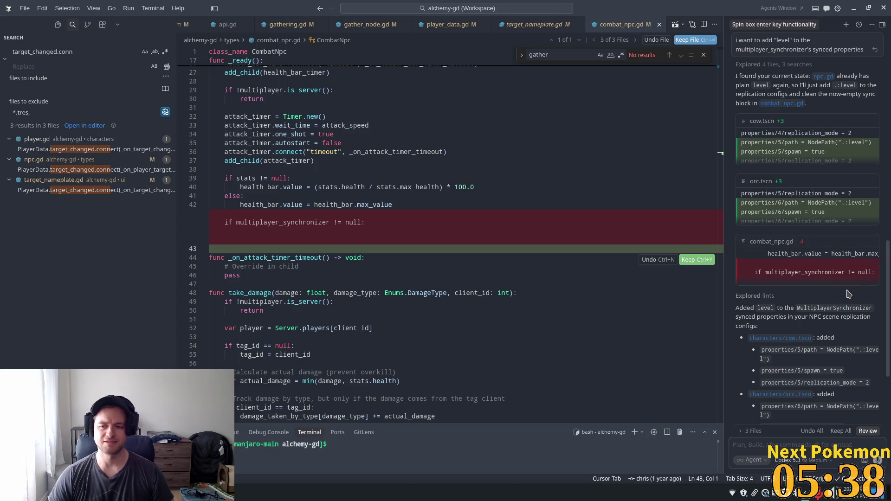
pyautogui.scroll(-1, 842, 292)
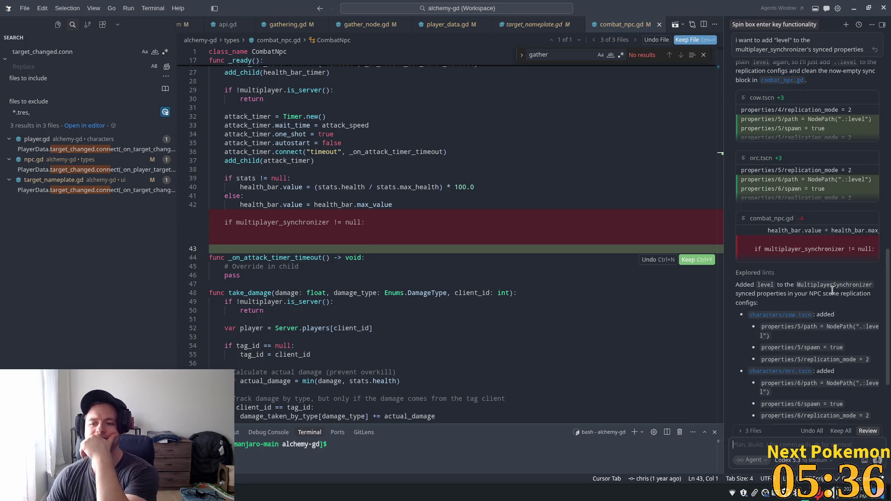
pyautogui.scroll(-1, 832, 290)
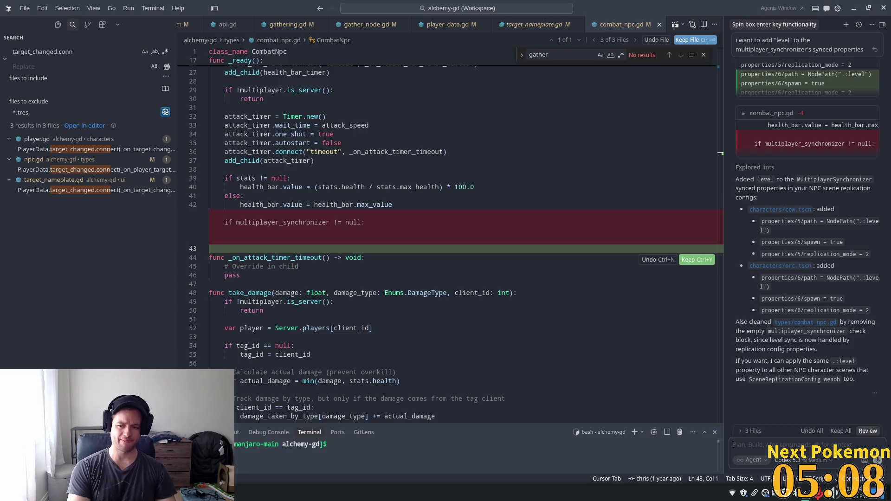
pyautogui.write('is ther en')
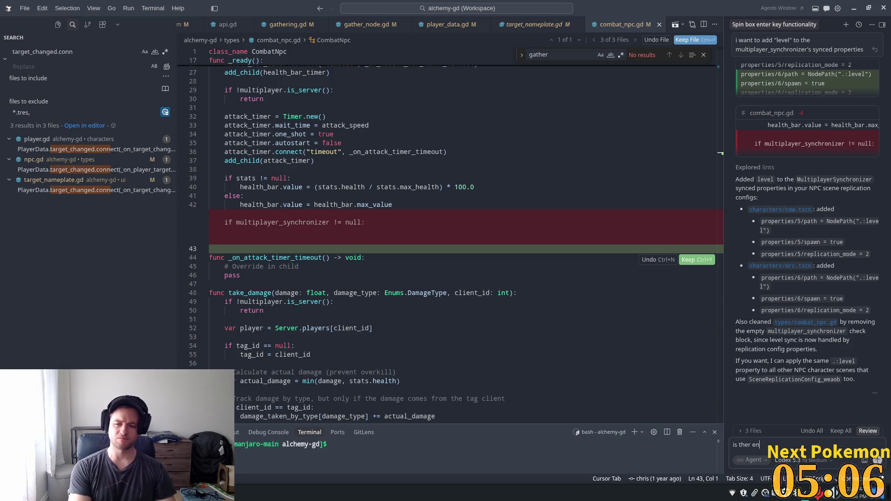
pyautogui.press('BackSpace')
pyautogui.press('BackSpace')
pyautogui.press('BackSpace')
pyautogui.write('e no way')
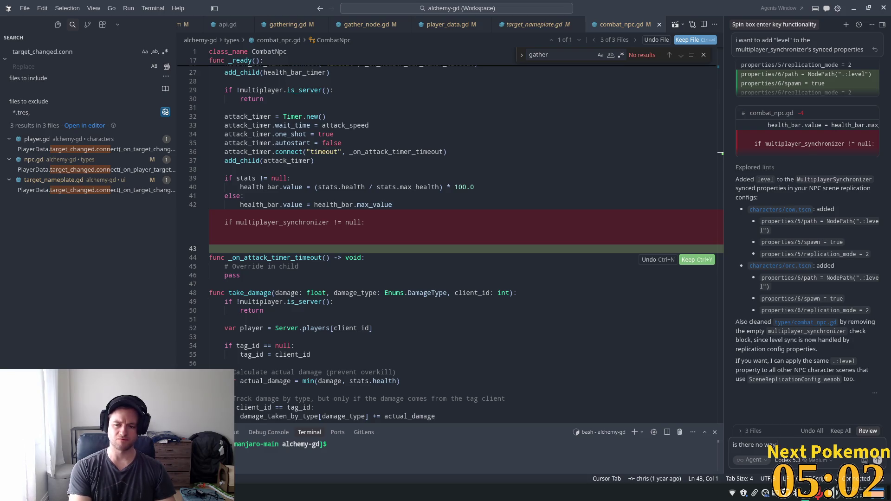
pyautogui.press('BackSpace')
pyautogui.press('BackSpace')
pyautogui.press('BackSpace')
pyautogui.write('h')
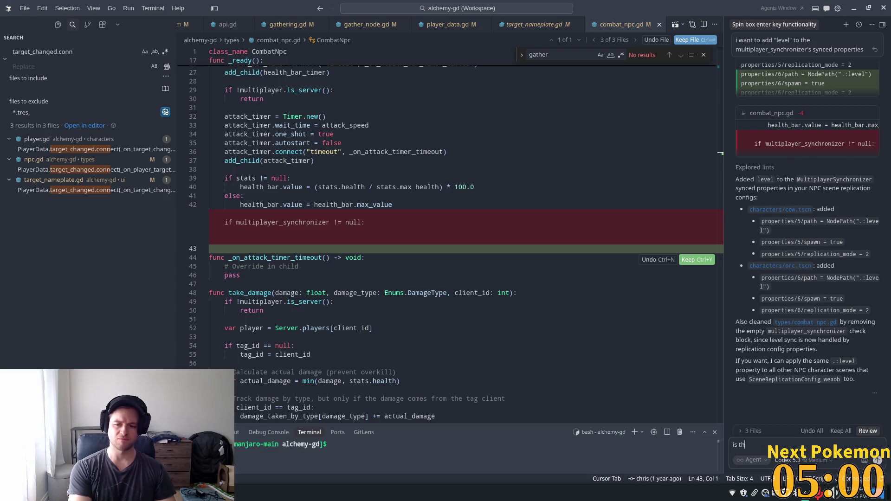
pyautogui.write('ere a')
pyautogui.write(' way to do')
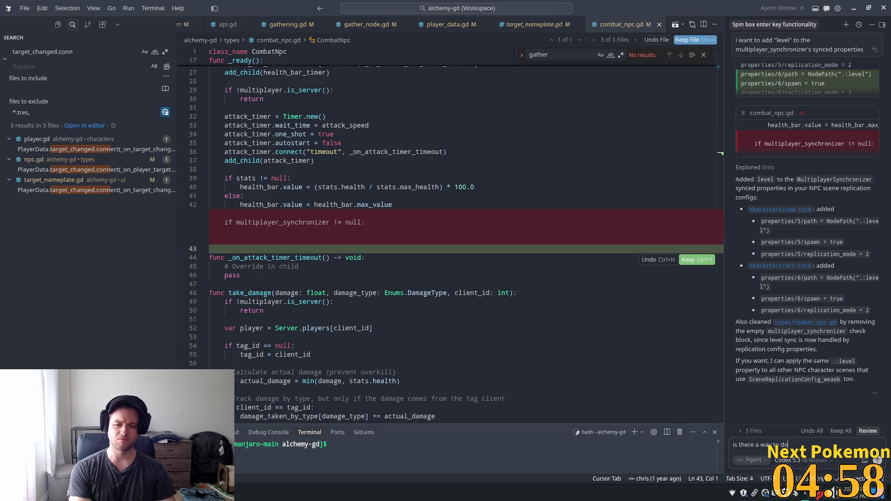
pyautogui.write(' this')
pyautogui.write(' from s')
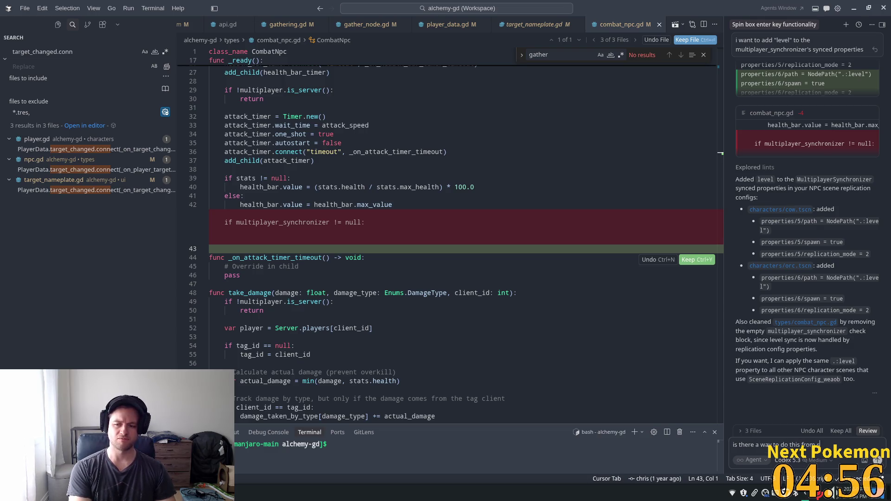
pyautogui.write('cri')
pyautogui.write('pt or d')
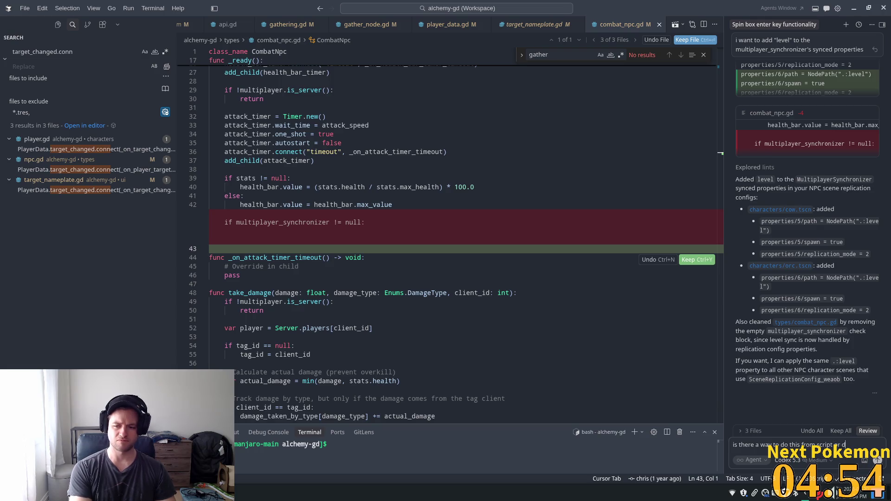
pyautogui.write('oes')
pyautogui.write(' it have to be')
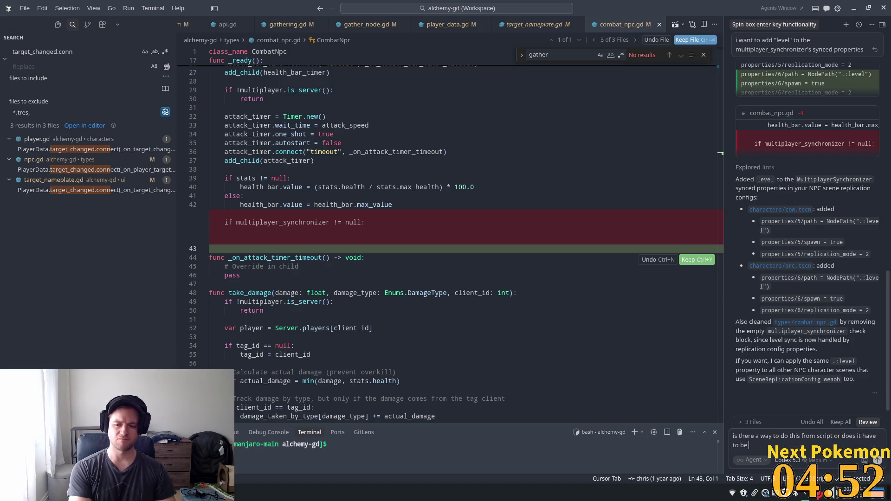
pyautogui.write(' do the scene')
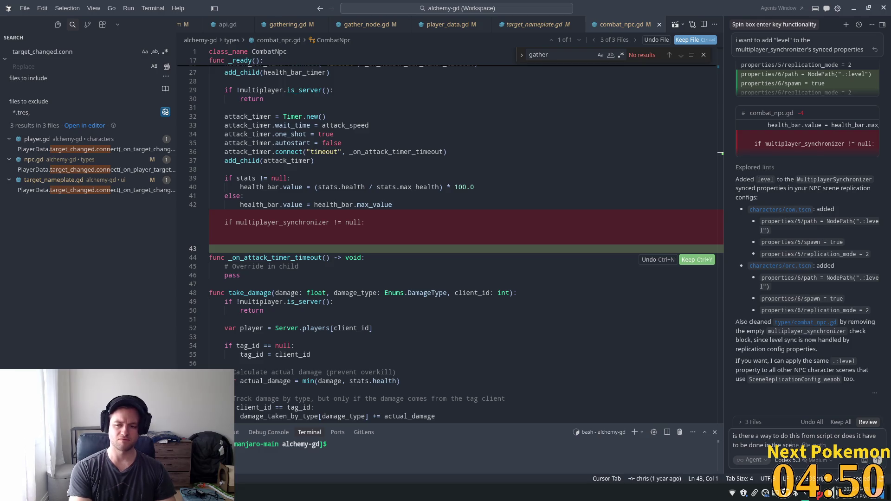
pyautogui.write('iles of')
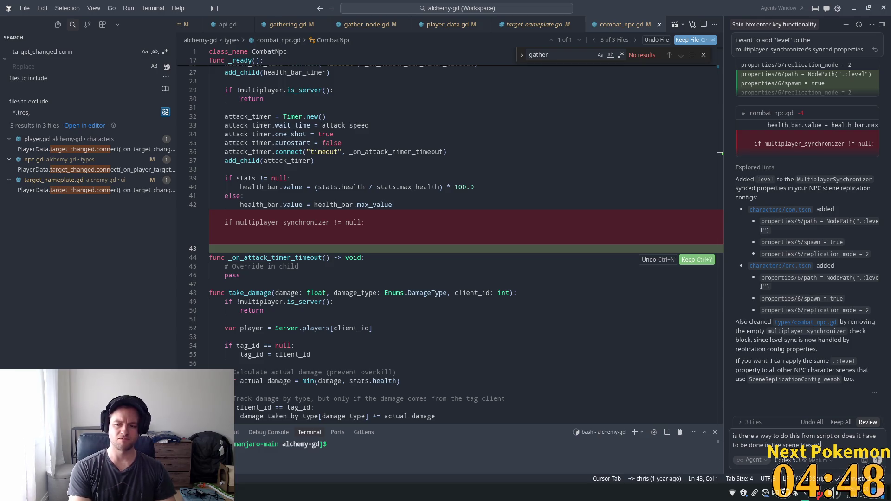
pyautogui.write(' each')
pyautogui.write(' indivi')
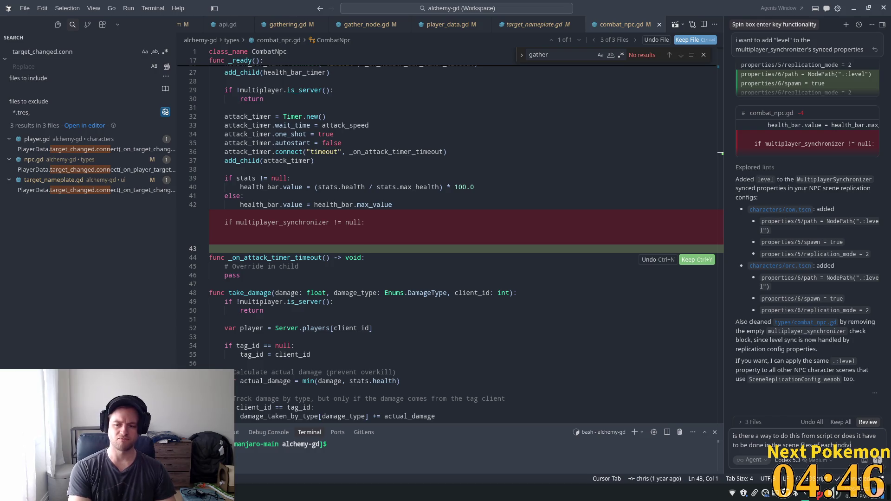
pyautogui.write('dula')
pyautogui.write('al np')
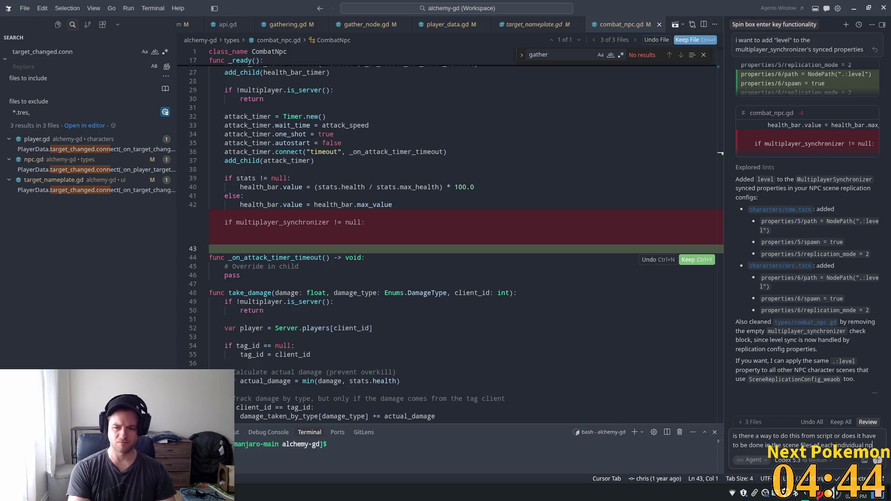
pyautogui.write('c?')
pyautogui.press('Return')
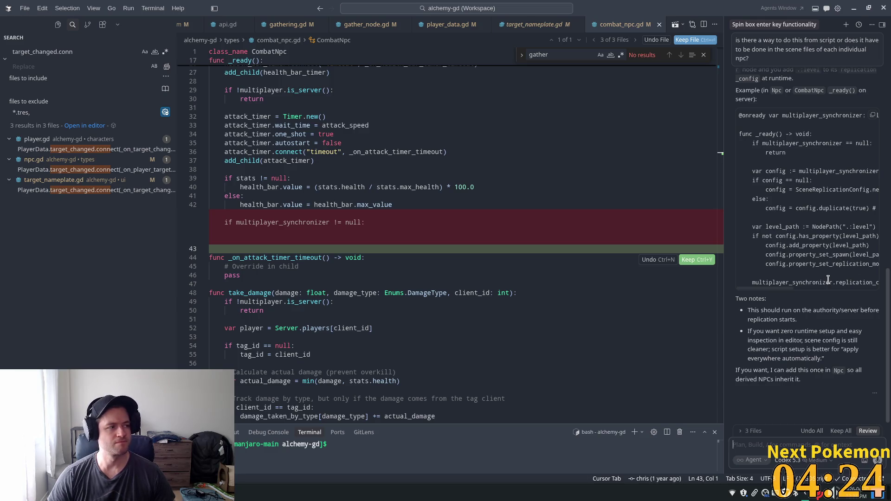
# Read the agent's example code, marking the level_path line and the replication config setup lines
pyautogui.scroll(5, 807, 280)
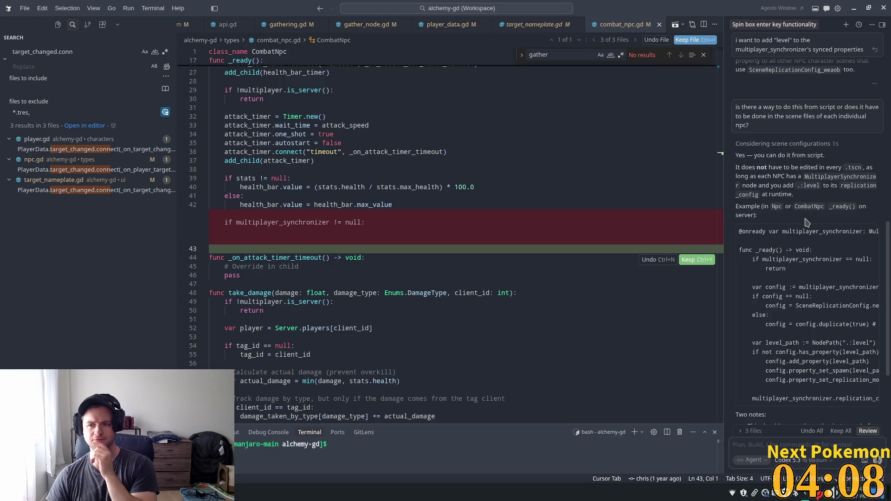
pyautogui.scroll(-1, 806, 222)
pyautogui.scroll(-1, 808, 223)
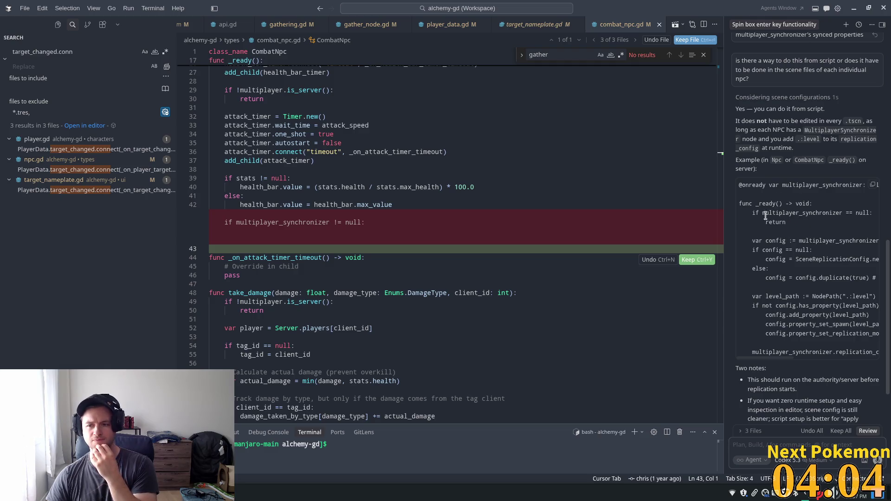
pyautogui.scroll(-1, 778, 236)
pyautogui.scroll(-1, 784, 274)
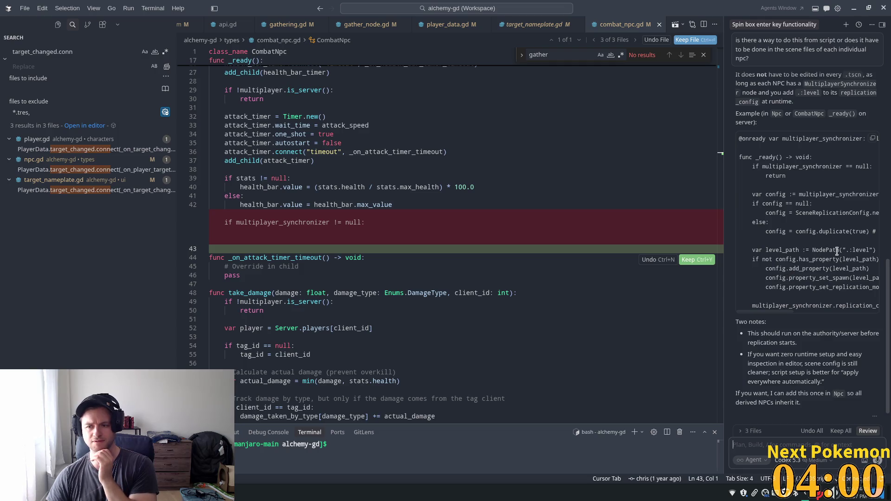
pyautogui.moveTo(776, 251); pyautogui.dragTo(836, 251)
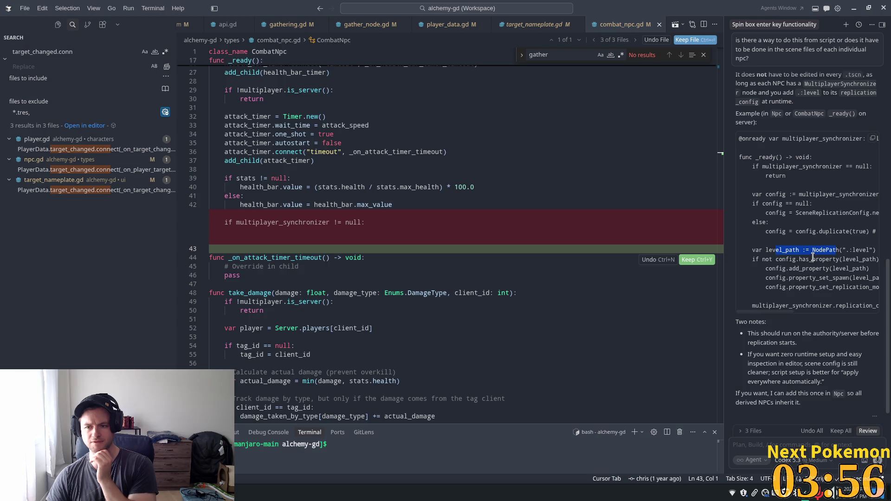
pyautogui.moveTo(789, 194)
pyautogui.mouseDown()
pyautogui.moveTo(824, 218)
pyautogui.moveTo(663, 207)
pyautogui.moveTo(721, 218)
pyautogui.moveTo(796, 212)
pyautogui.mouseUp()
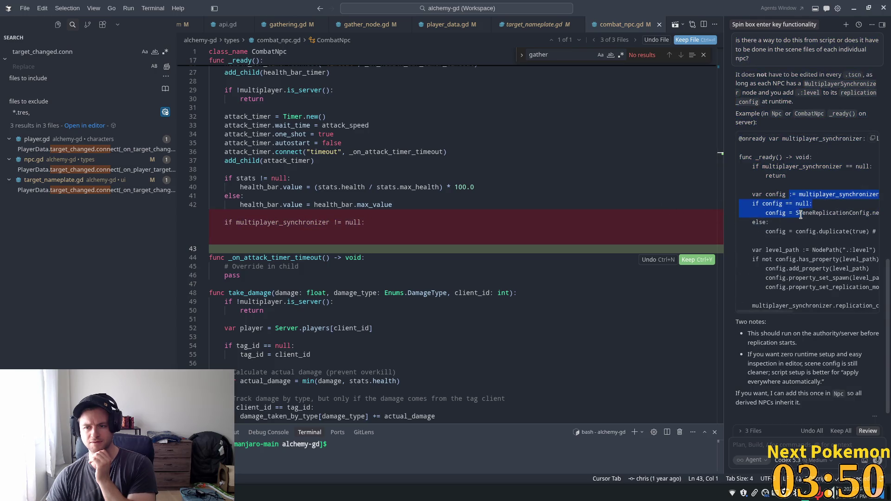
# Read the Two notes, marking the one saying scene-based config is cleaner
pyautogui.scroll(-1, 815, 242)
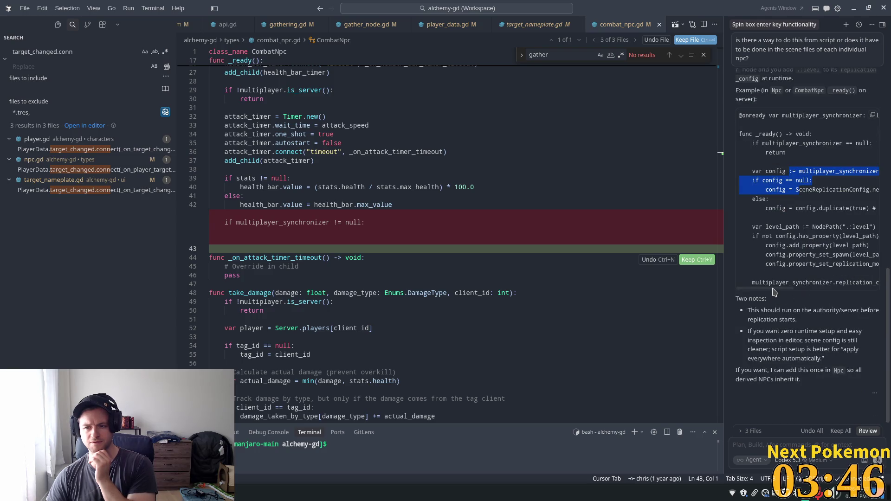
pyautogui.moveTo(773, 288)
pyautogui.mouseDown()
pyautogui.moveTo(864, 292)
pyautogui.moveTo(694, 274)
pyautogui.mouseUp()
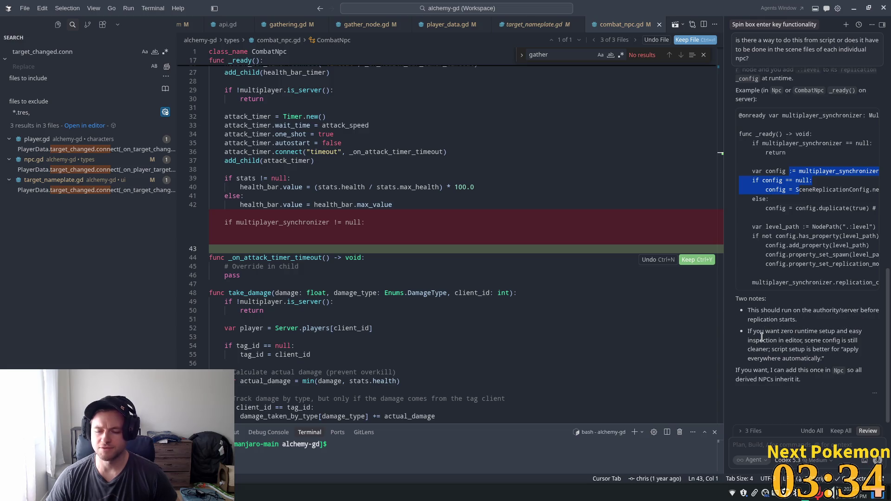
pyautogui.moveTo(750, 331)
pyautogui.mouseDown()
pyautogui.moveTo(845, 336)
pyautogui.moveTo(835, 350)
pyautogui.moveTo(787, 343)
pyautogui.moveTo(851, 342)
pyautogui.moveTo(789, 348)
pyautogui.moveTo(827, 359)
pyautogui.moveTo(856, 350)
pyautogui.moveTo(842, 362)
pyautogui.mouseUp()
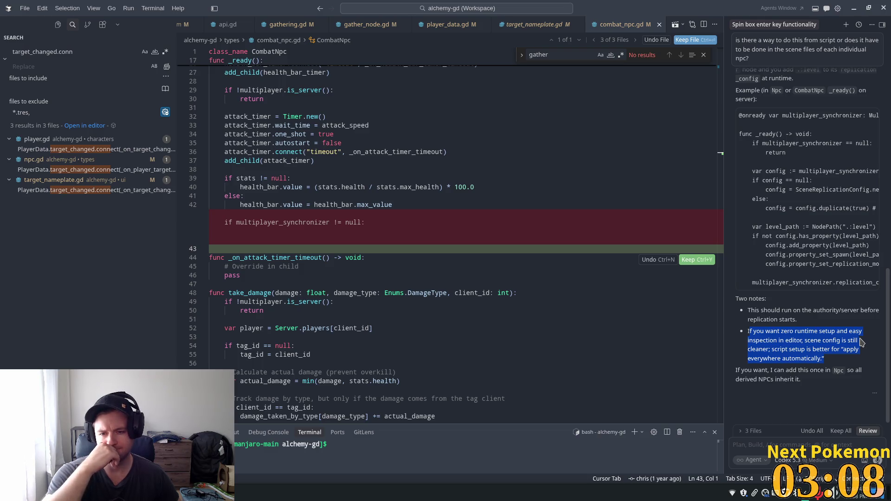
# Revert all the agent's edits and delete the leftover multiplayer_synchronizer level lines from combat_npc.gd
pyautogui.click(808, 432)
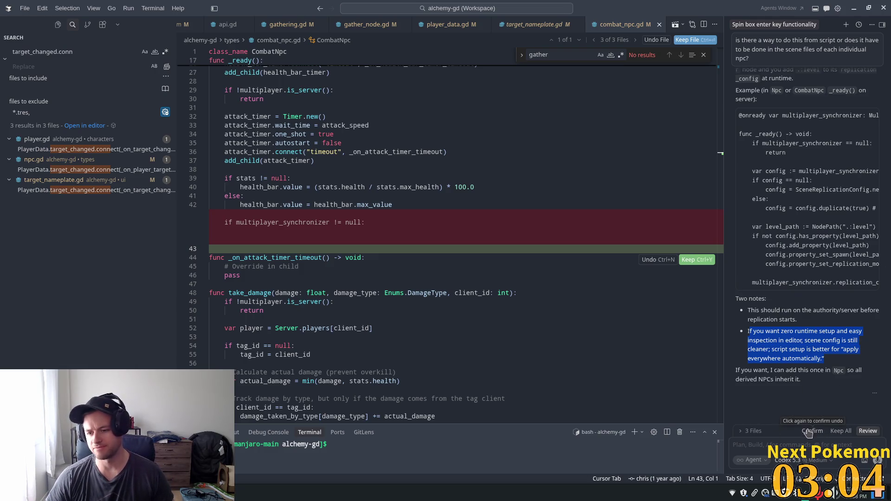
pyautogui.click(808, 432)
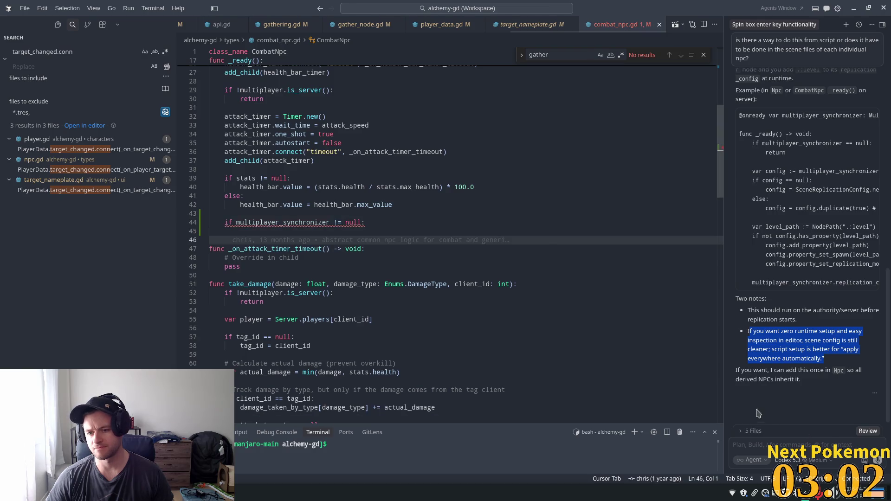
pyautogui.click(494, 257)
pyautogui.moveTo(364, 222); pyautogui.dragTo(193, 216)
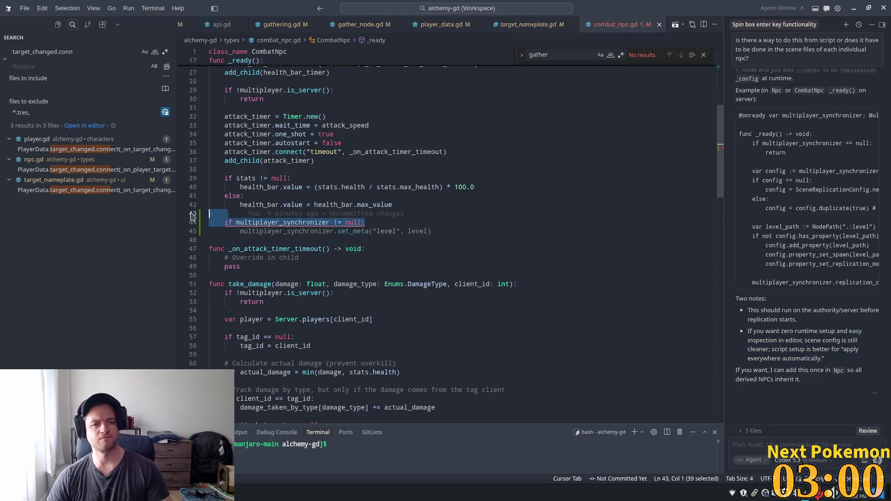
pyautogui.press('BackSpace')
# Save combat_npc.gd and bring the YouTube harmonica video to the front
pyautogui.click(415, 203)
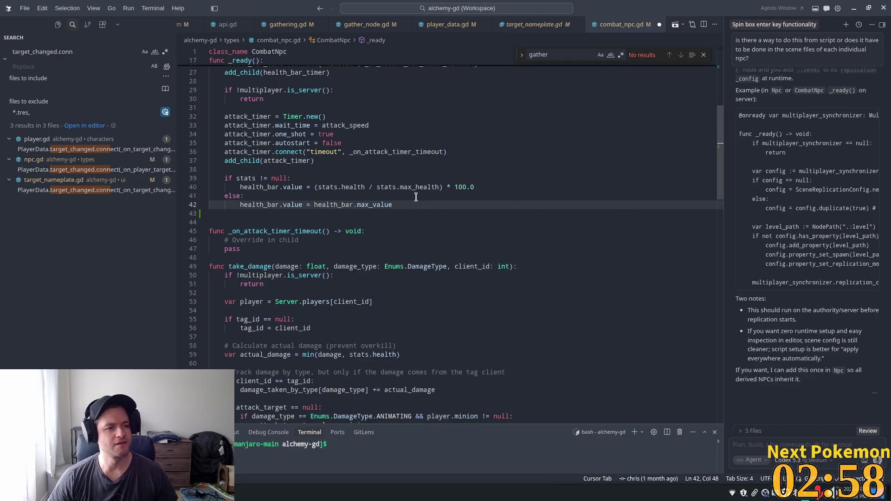
pyautogui.hotkey('ctrl', 's')
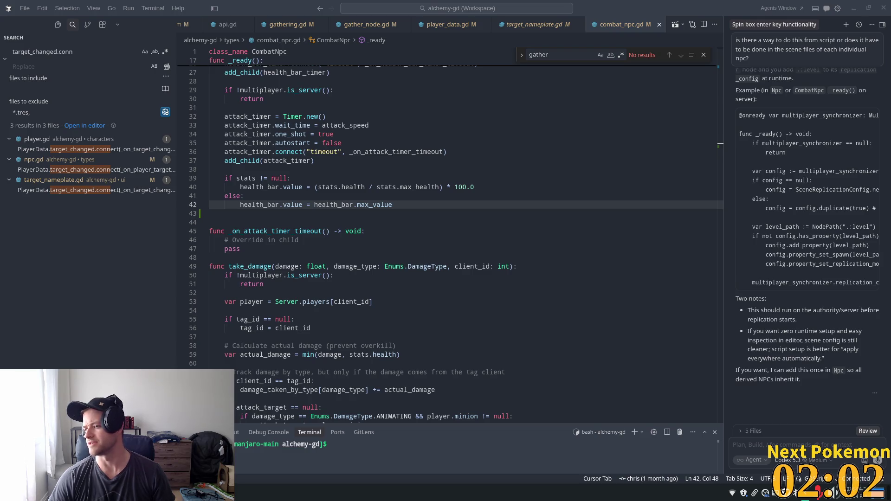
pyautogui.hotkey('alt', 'Tab')
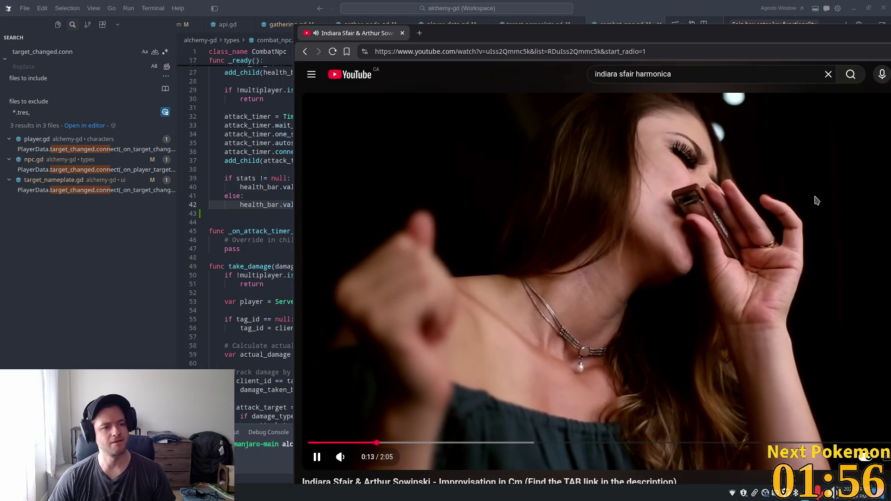
# Switch away from the YouTube video back to combat_npc.gd in Cursor
pyautogui.hotkey('alt', 'Tab')
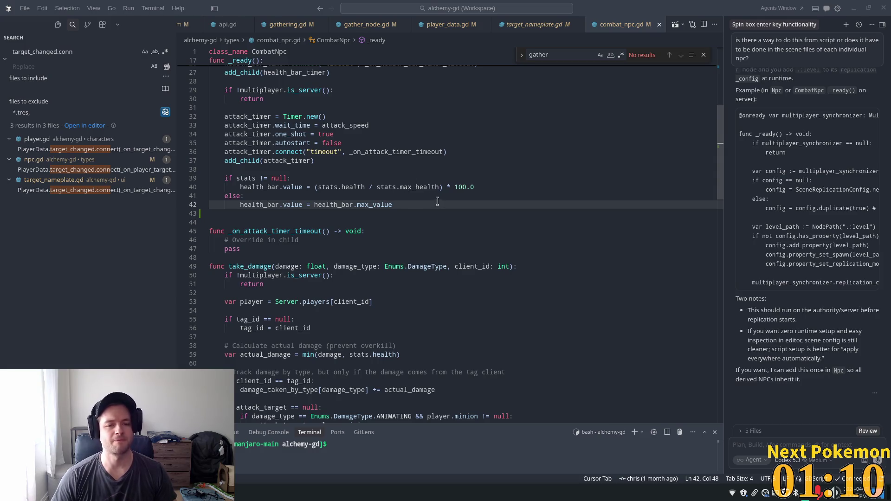
# View the GitLens commit history for the else line 41 of combat_npc.gd
pyautogui.press('Up')
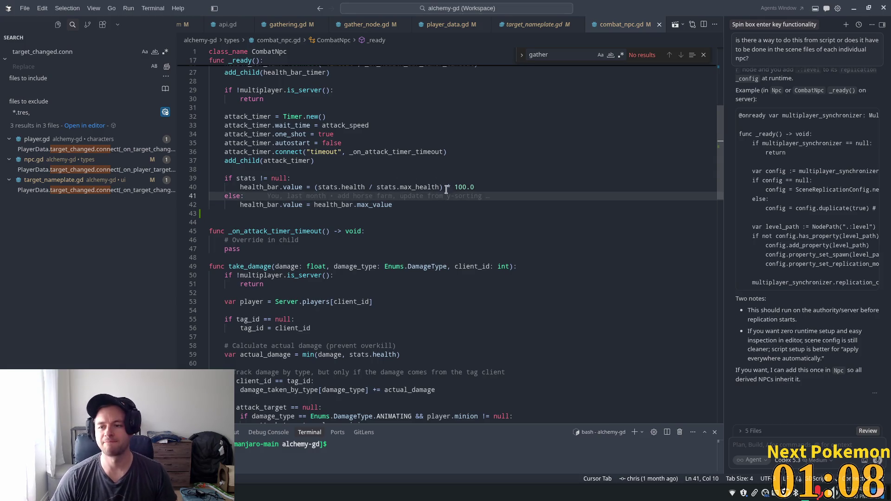
pyautogui.click(271, 160)
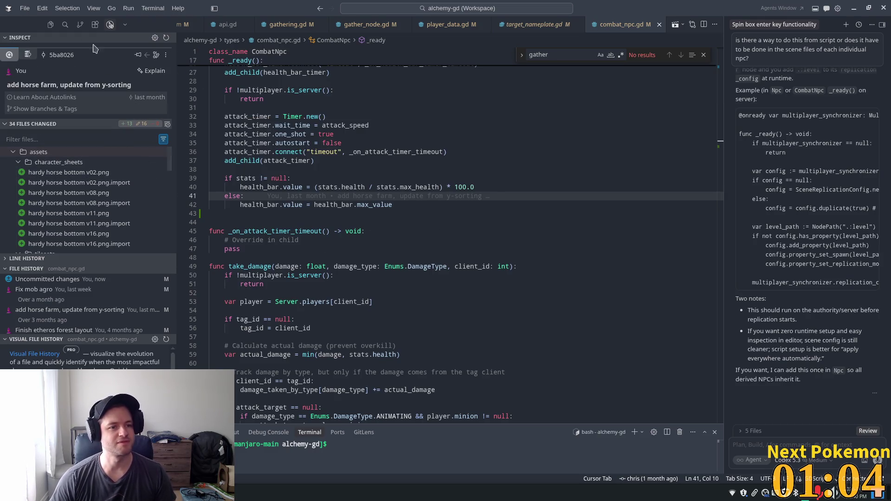
pyautogui.click(51, 25)
# Scroll through combat_npc.gd to check where client_id is used, then switch to Godot
pyautogui.click(395, 161)
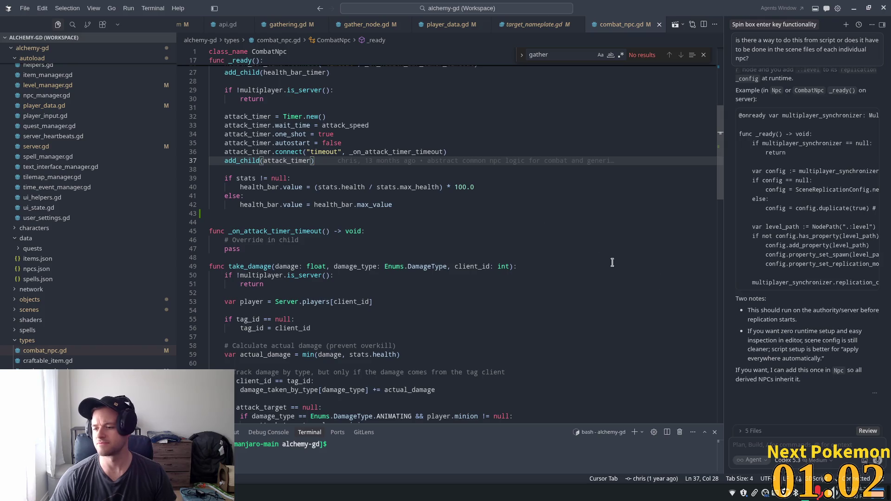
pyautogui.scroll(-2, 499, 212)
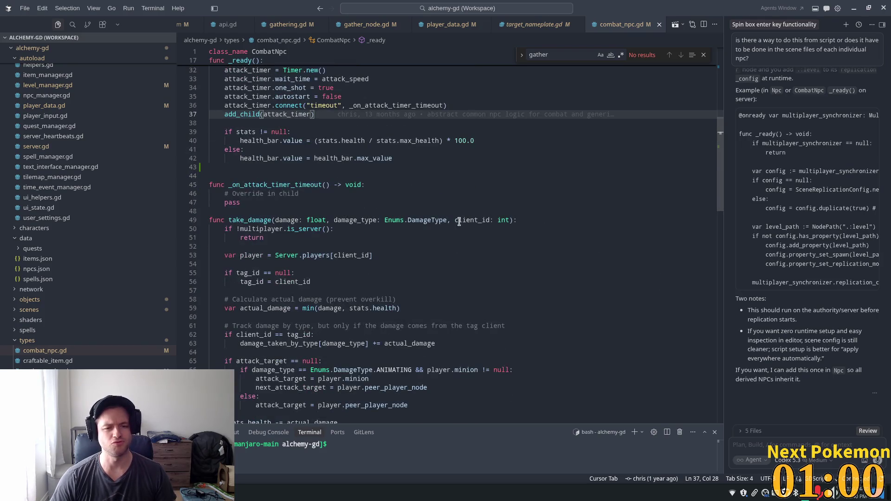
pyautogui.scroll(-2, 327, 199)
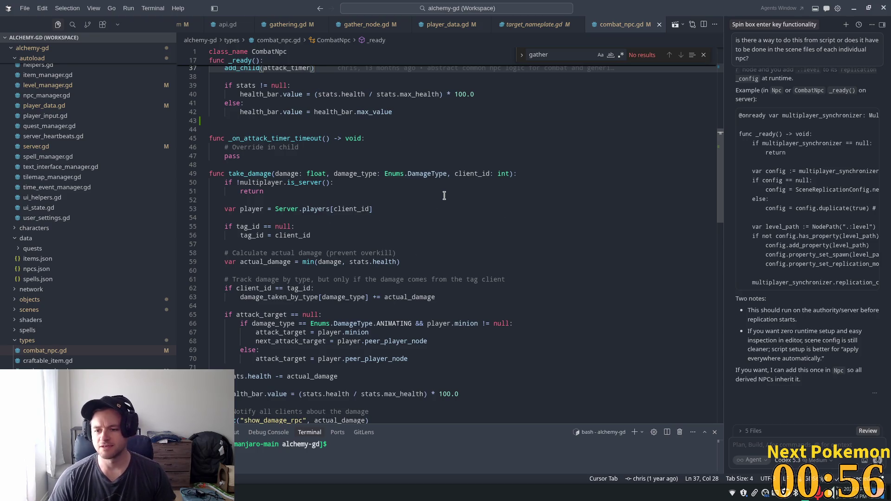
pyautogui.scroll(-1, 323, 175)
pyautogui.scroll(-2, 323, 175)
pyautogui.click(308, 169)
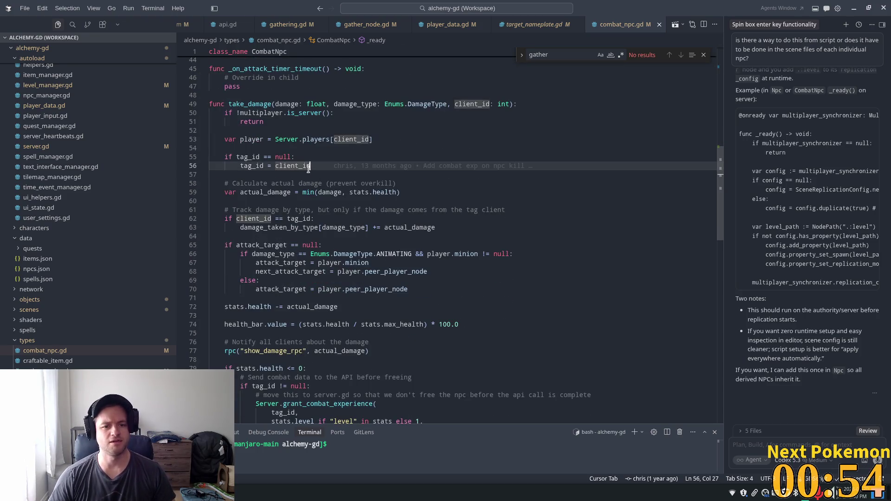
pyautogui.scroll(2, 364, 195)
pyautogui.hotkey('alt', 'Tab')
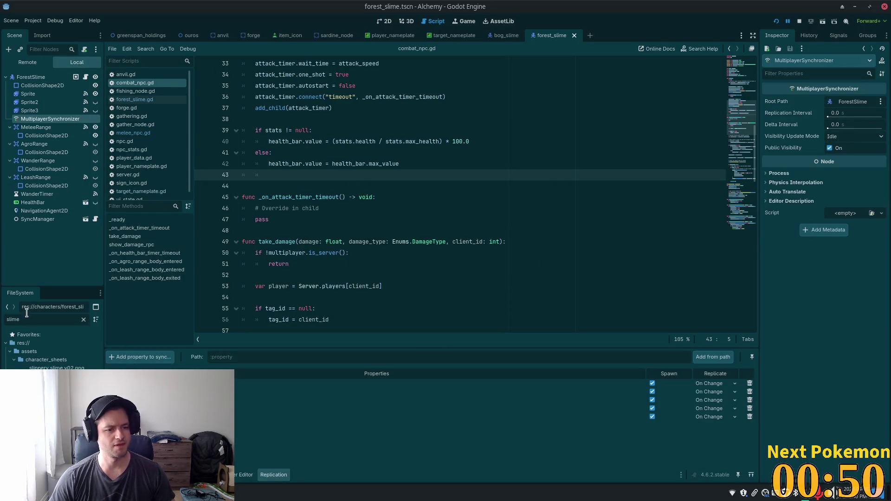
# Open bat.tscn, select its MultiplayerSynchronizer, and close all other scene tabs
pyautogui.click(84, 319)
pyautogui.scroll(-2, 51, 348)
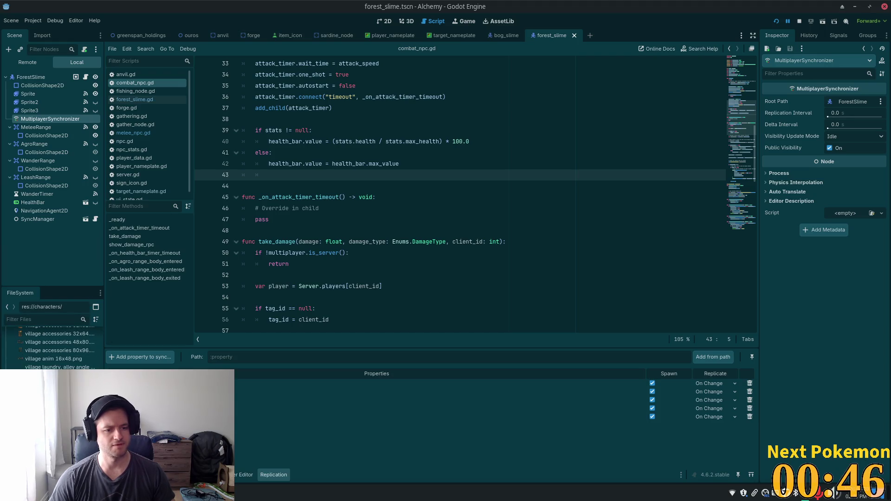
pyautogui.scroll(10, 63, 350)
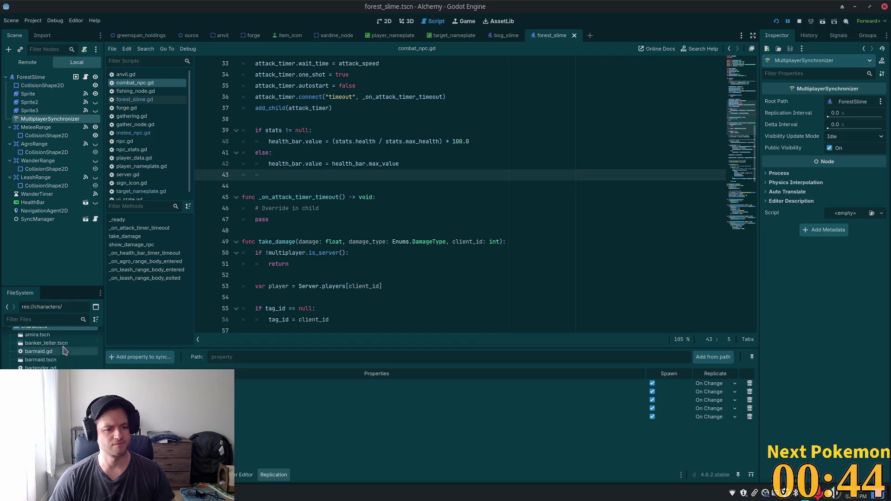
pyautogui.click(41, 367)
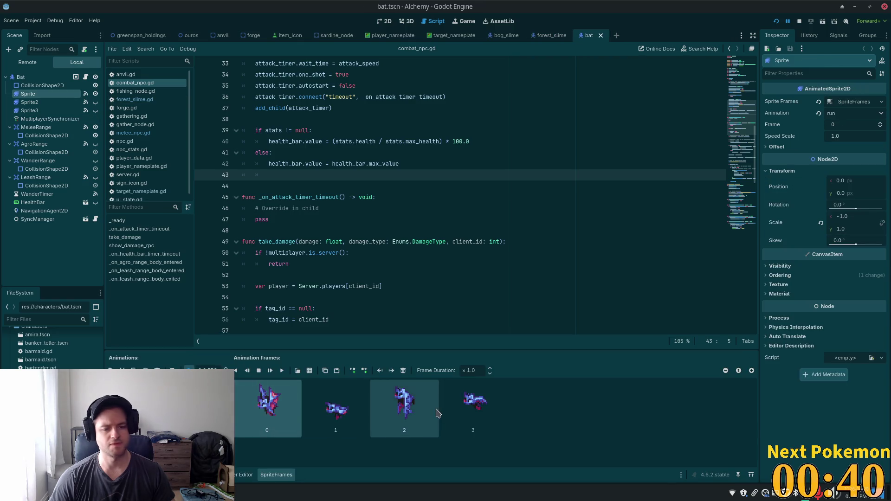
pyautogui.click(46, 119)
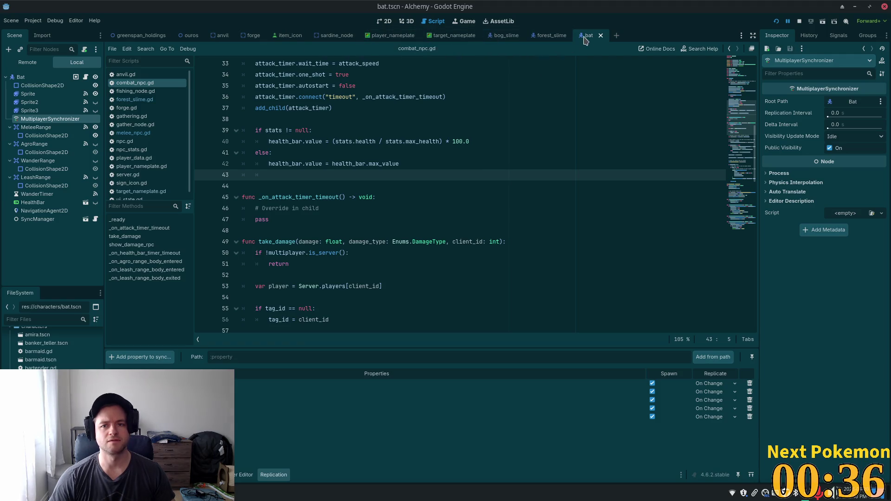
pyautogui.rightClick(598, 37)
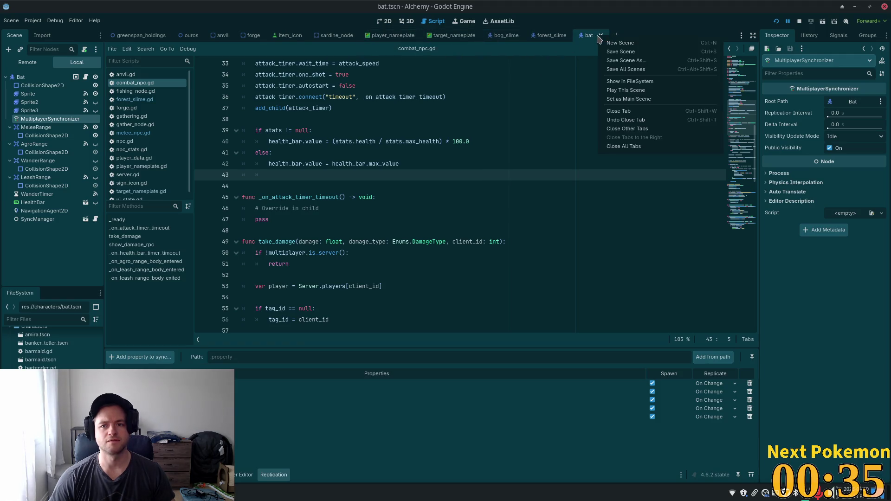
pyautogui.click(642, 129)
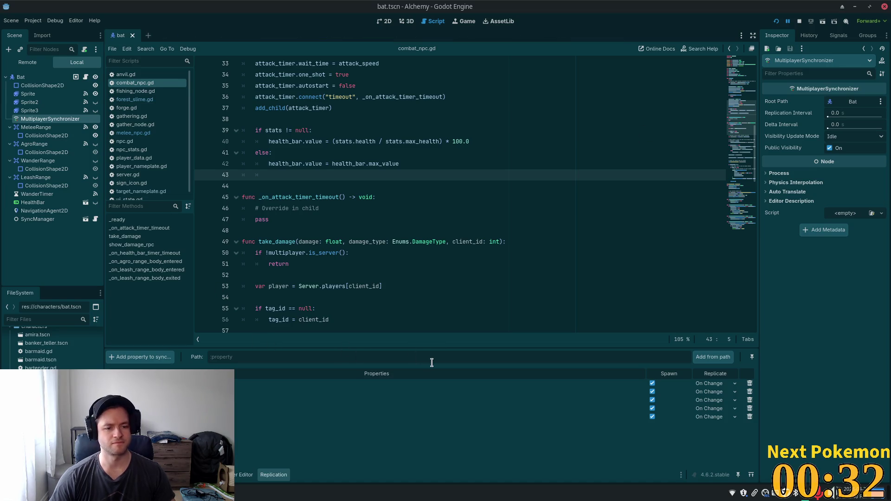
# Start adding a synced property from the Bat node, browsing candidates like respawn_time and running
pyautogui.click(143, 358)
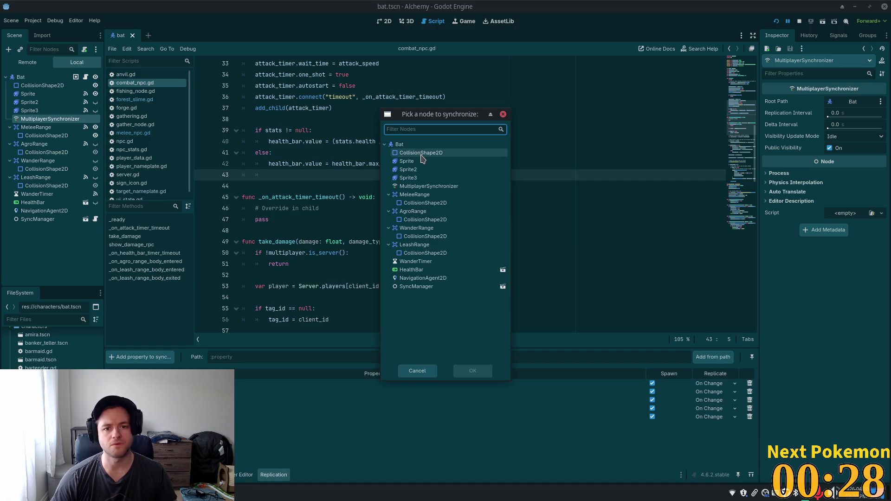
pyautogui.click(399, 144)
pyautogui.click(472, 371)
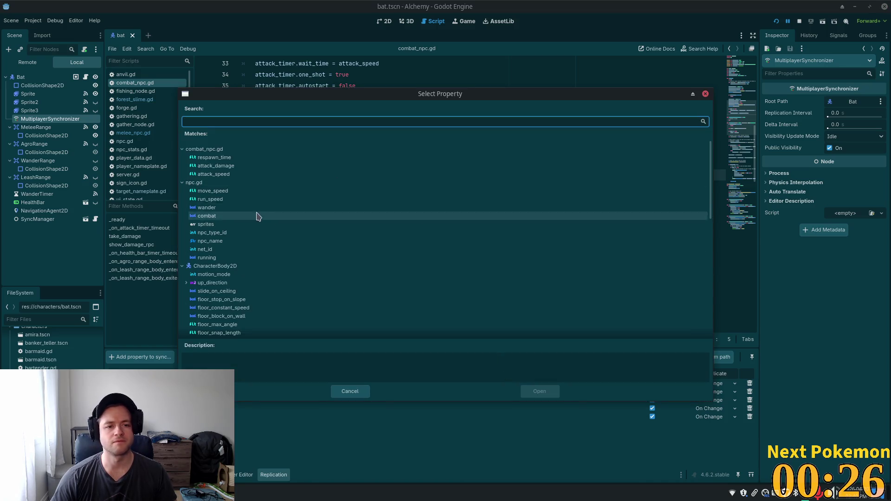
pyautogui.click(225, 157)
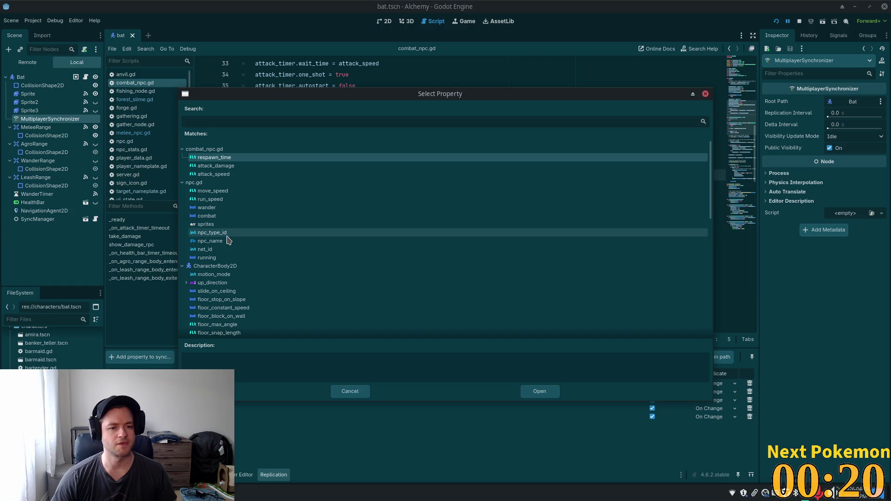
pyautogui.click(226, 258)
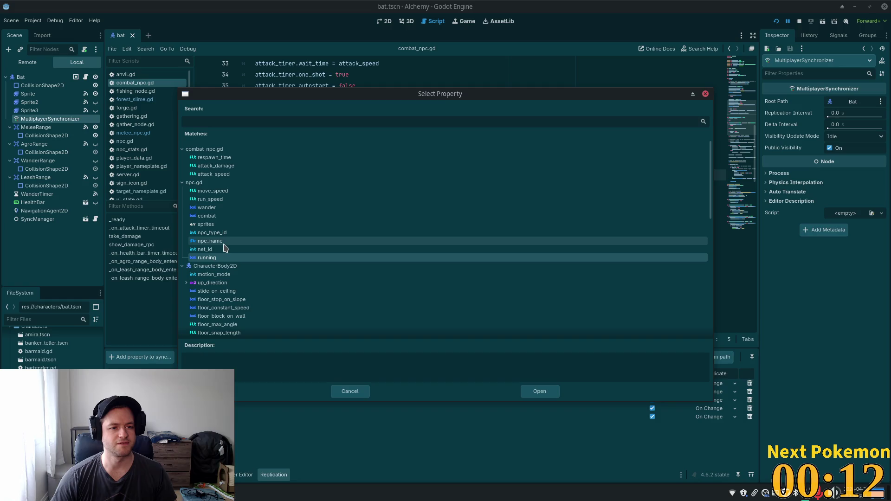
pyautogui.scroll(-1, 224, 246)
pyautogui.scroll(-3, 225, 246)
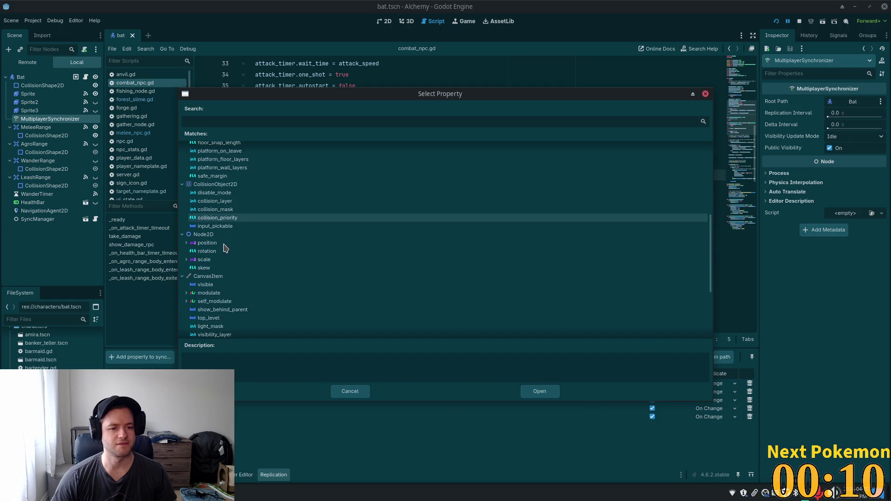
pyautogui.scroll(4, 227, 245)
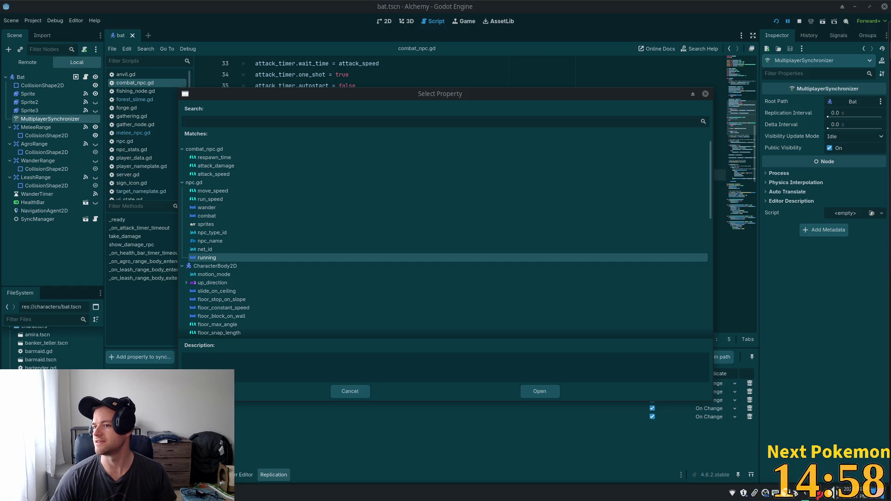
pyautogui.moveTo(820, 13); pyautogui.dragTo(625, 14)
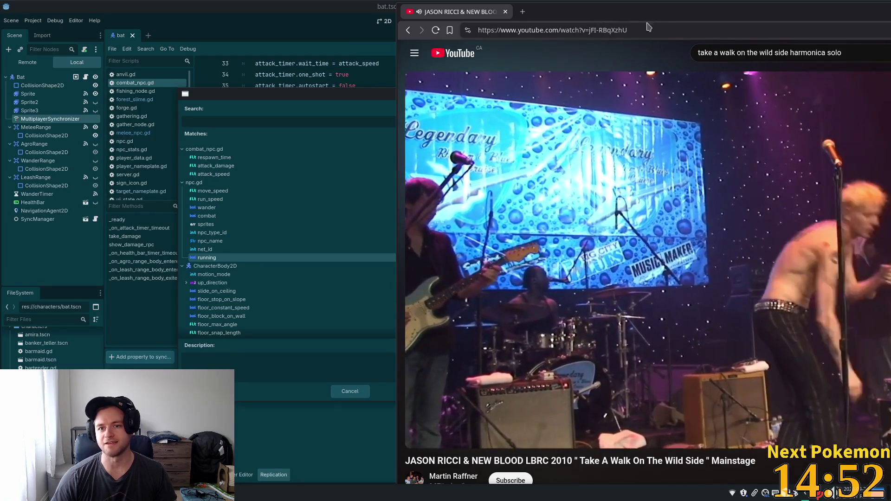
# Move the YouTube window off screen and collapse the npc.gd group in Bat's property picker
pyautogui.moveTo(628, 14); pyautogui.dragTo(622, 15)
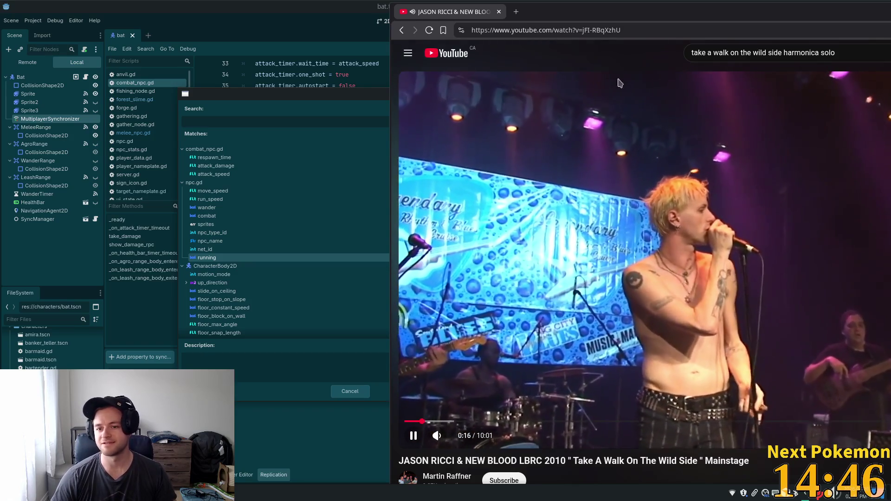
pyautogui.moveTo(562, 12); pyautogui.dragTo(890, 13)
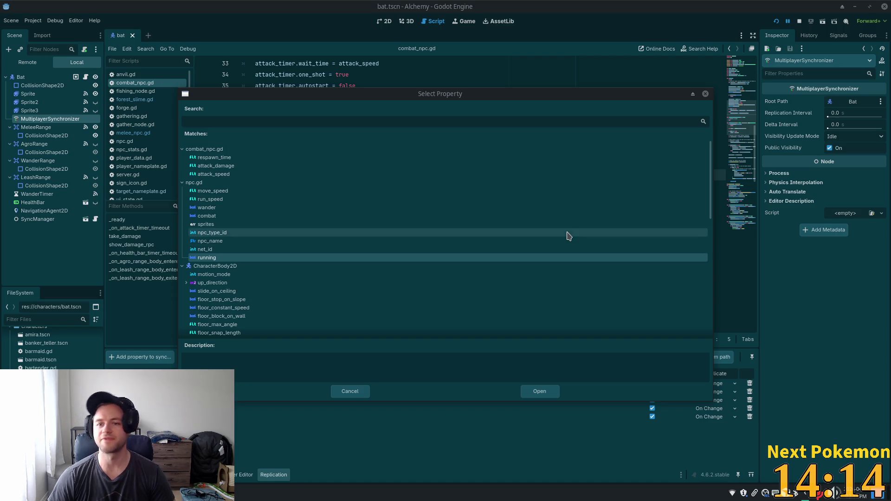
pyautogui.click(274, 184)
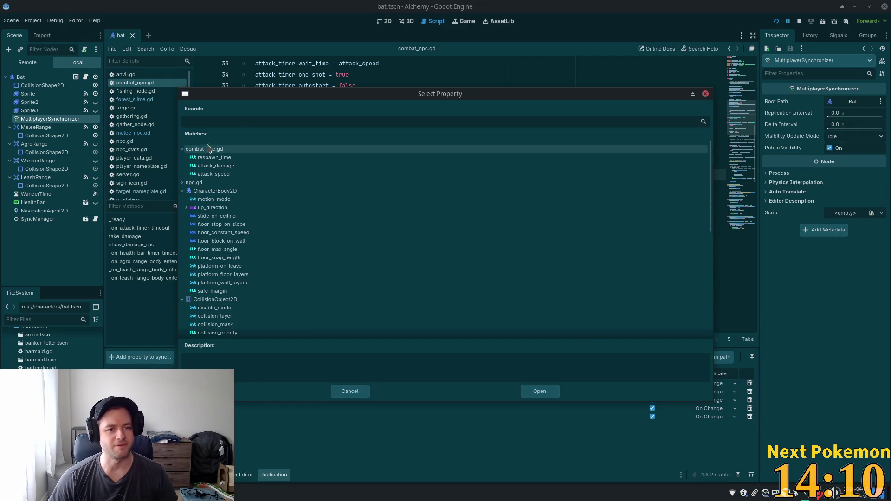
# Cancel the property picker and follow bat.gd's parents through MeleeNpc and CombatNpc to npc.gd
pyautogui.click(705, 94)
pyautogui.click(327, 117)
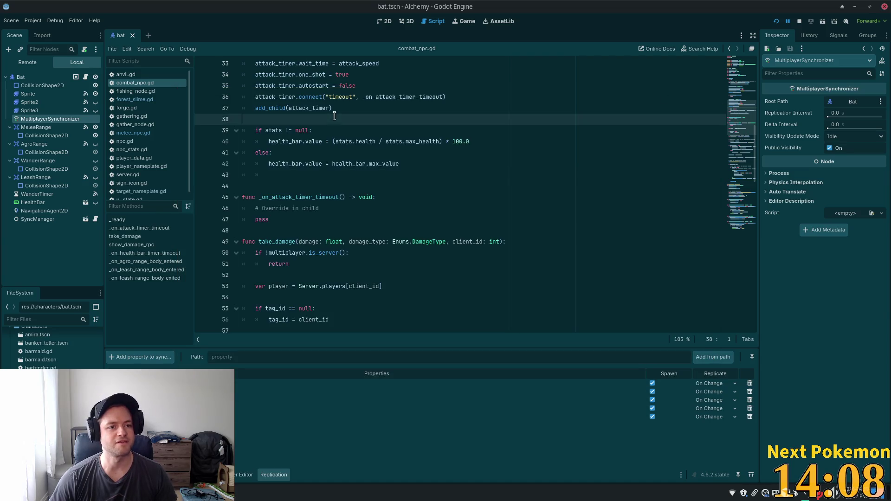
pyautogui.click(85, 76)
pyautogui.keyDown('ctrl'); pyautogui.click(277, 64); pyautogui.keyUp('ctrl')
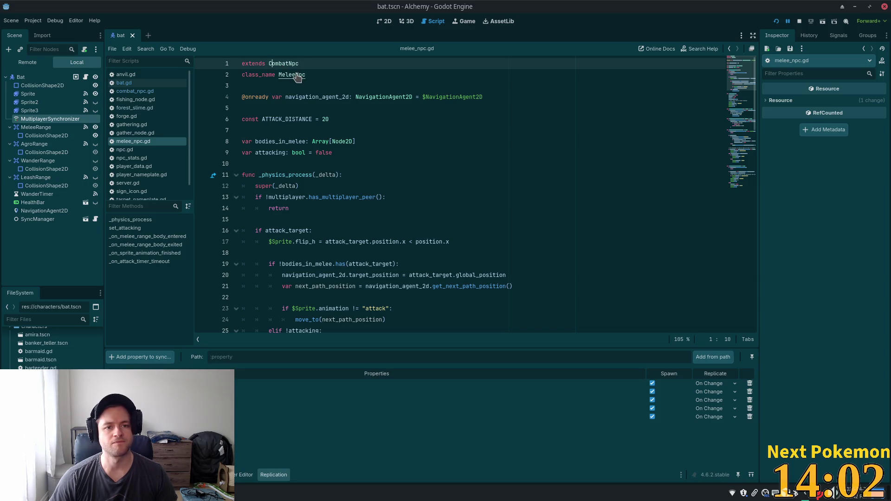
pyautogui.keyDown('ctrl'); pyautogui.click(285, 65); pyautogui.keyUp('ctrl')
pyautogui.scroll(10, 383, 192)
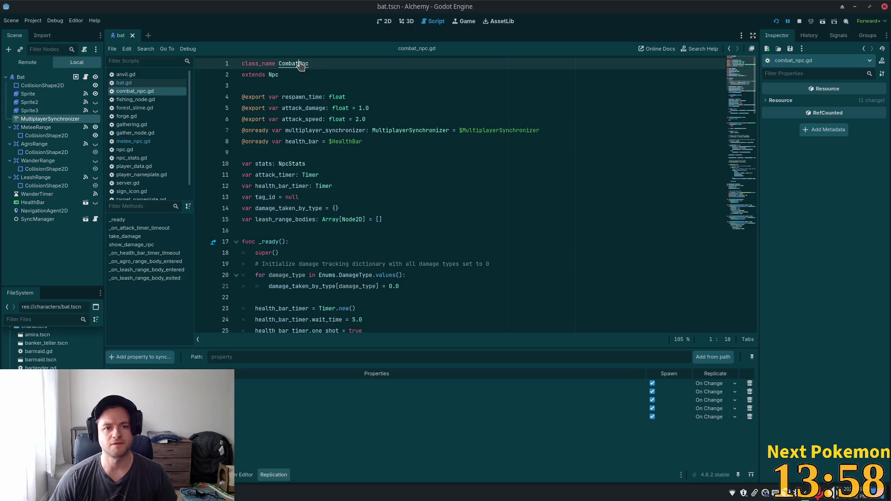
pyautogui.keyDown('ctrl'); pyautogui.click(271, 75); pyautogui.keyUp('ctrl')
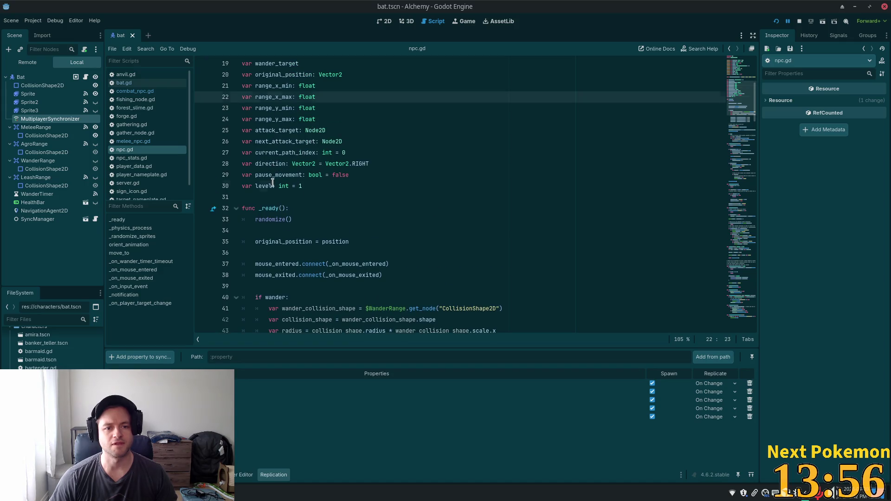
# Delete the var level: int = 1 line from npc.gd
pyautogui.click(272, 186)
pyautogui.moveTo(351, 187); pyautogui.dragTo(204, 186)
pyautogui.press('BackSpace')
pyautogui.press('BackSpace')
pyautogui.scroll(3, 357, 167)
pyautogui.scroll(2, 348, 168)
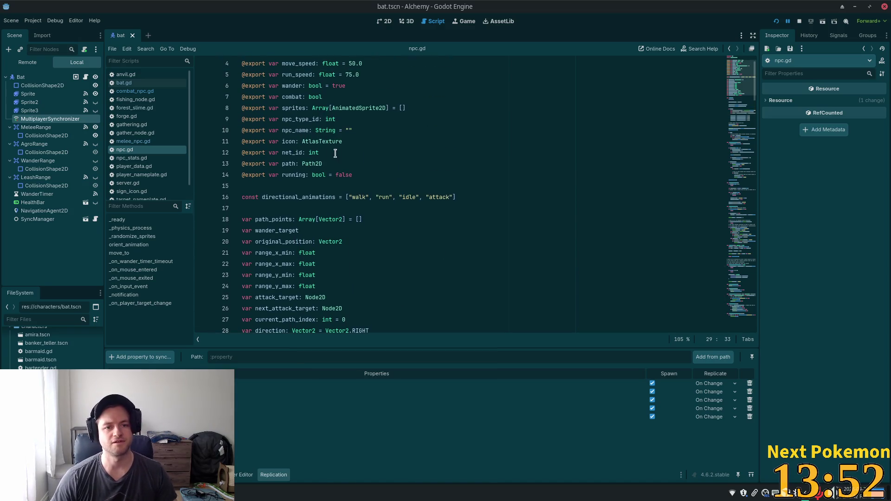
pyautogui.click(360, 165)
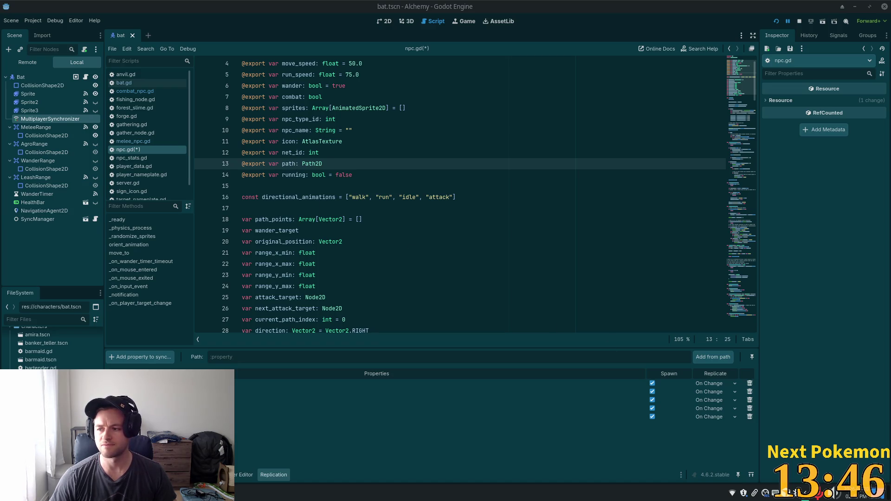
pyautogui.click(378, 179)
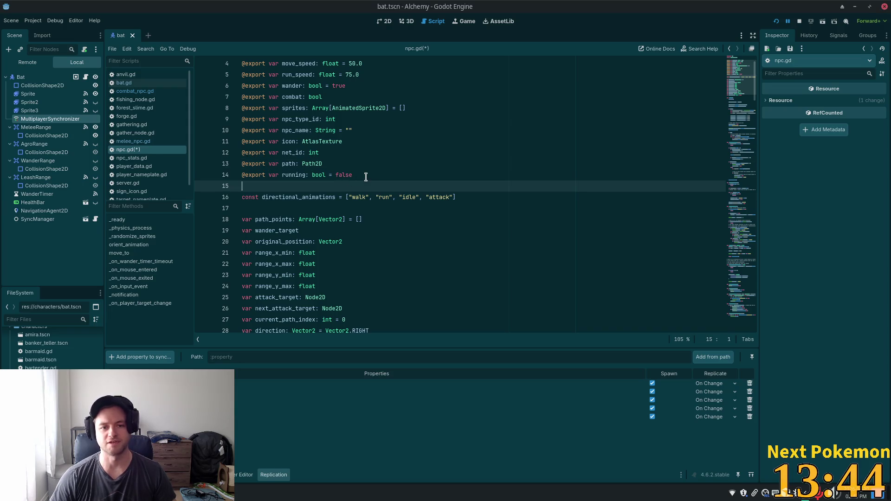
pyautogui.press('Return')
pyautogui.write('export var level: int = 1')
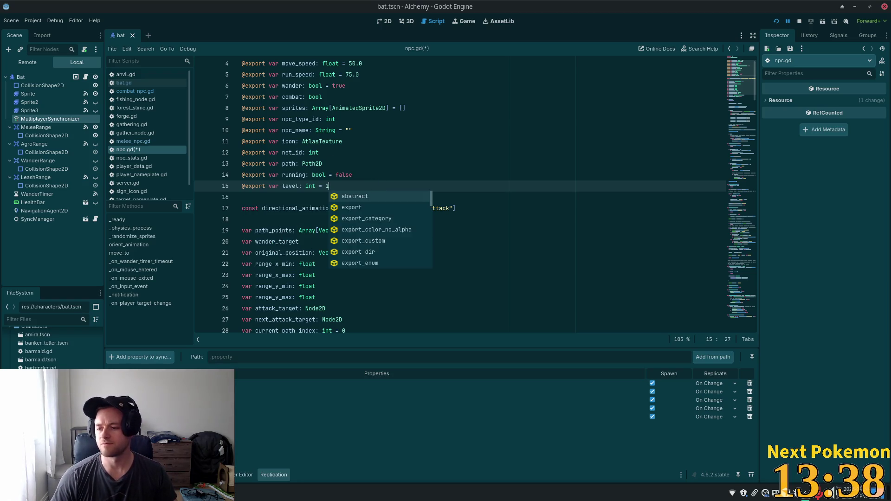
pyautogui.click(831, 493)
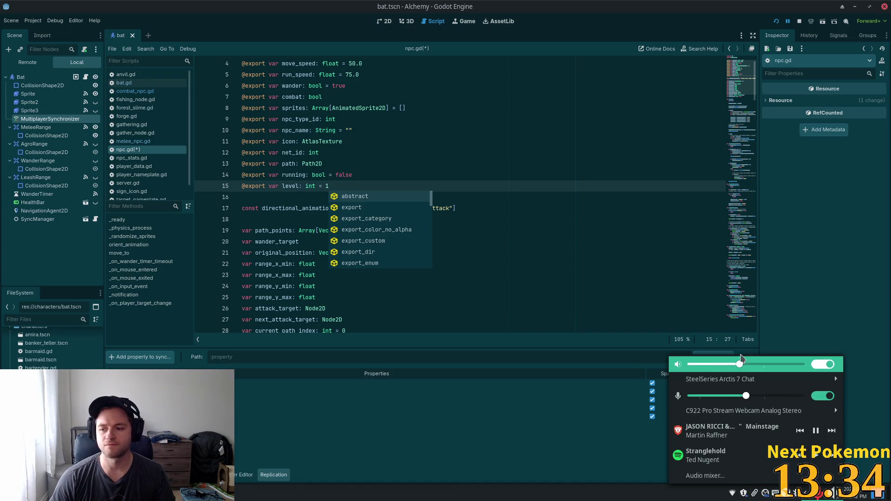
pyautogui.press('Escape')
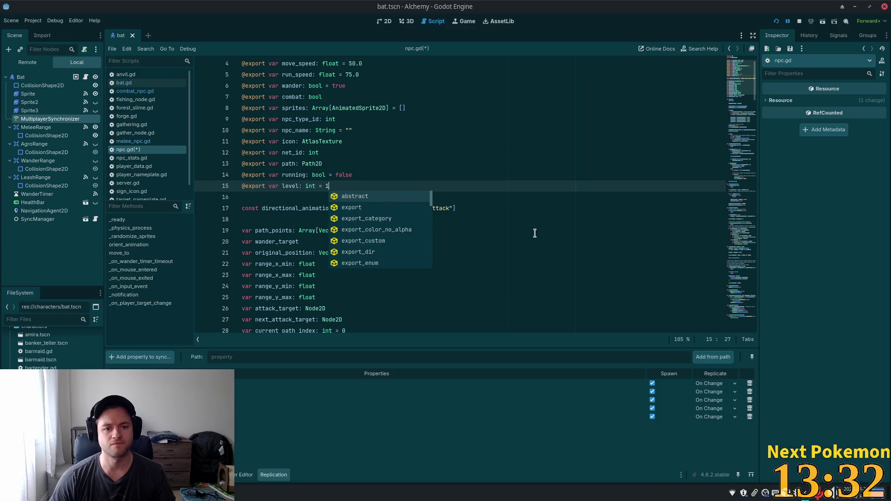
pyautogui.click(359, 157)
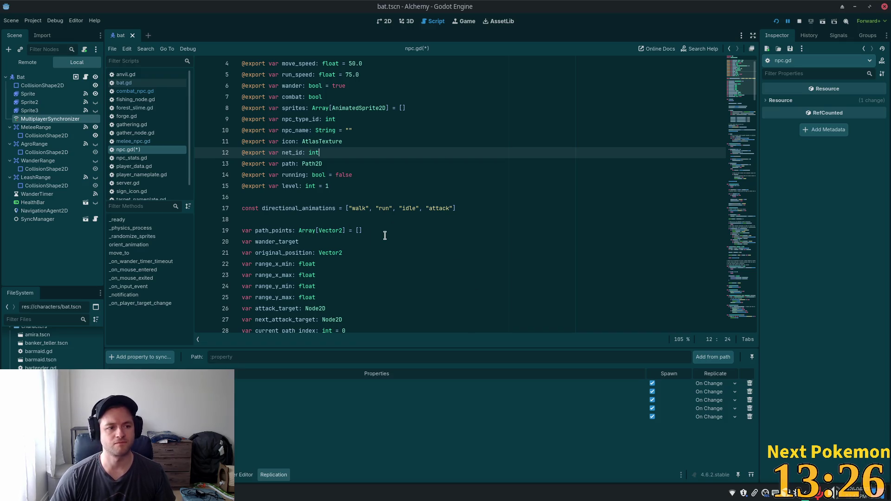
pyautogui.click(344, 185)
pyautogui.hotkey('ctrl', 's')
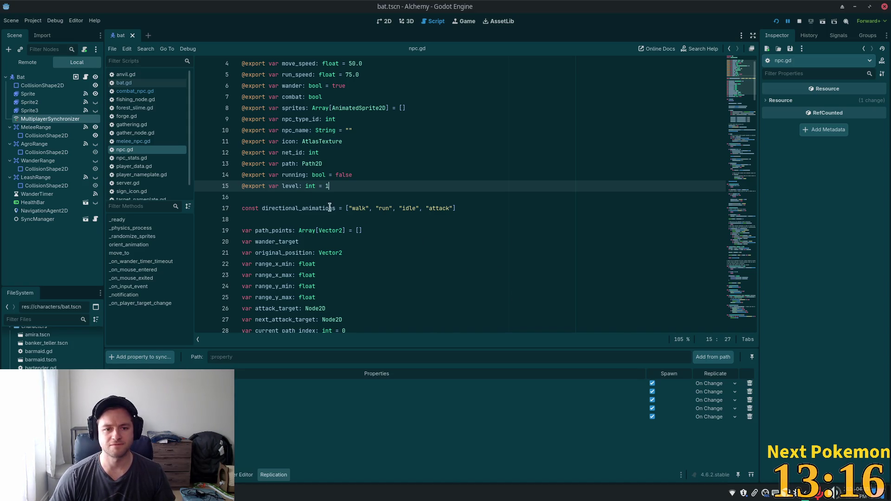
# Review the new level line and scroll down through npc.gd
pyautogui.press('Up')
pyautogui.press('Up')
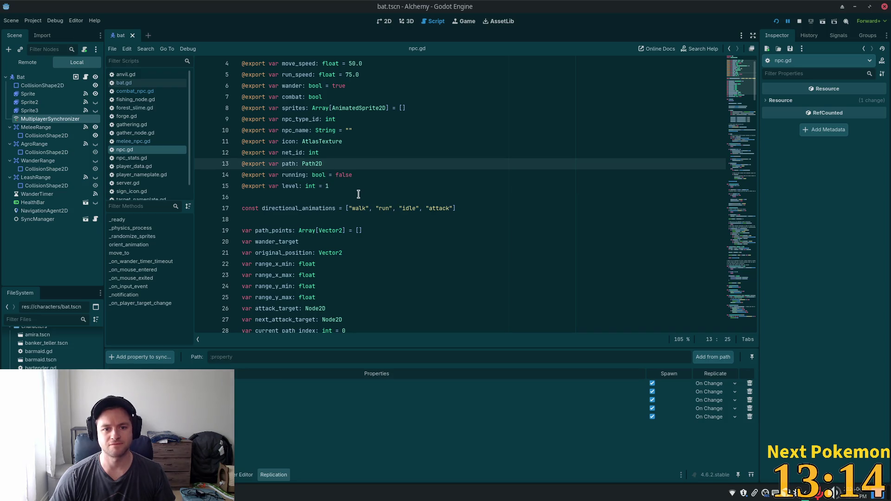
pyautogui.click(328, 186)
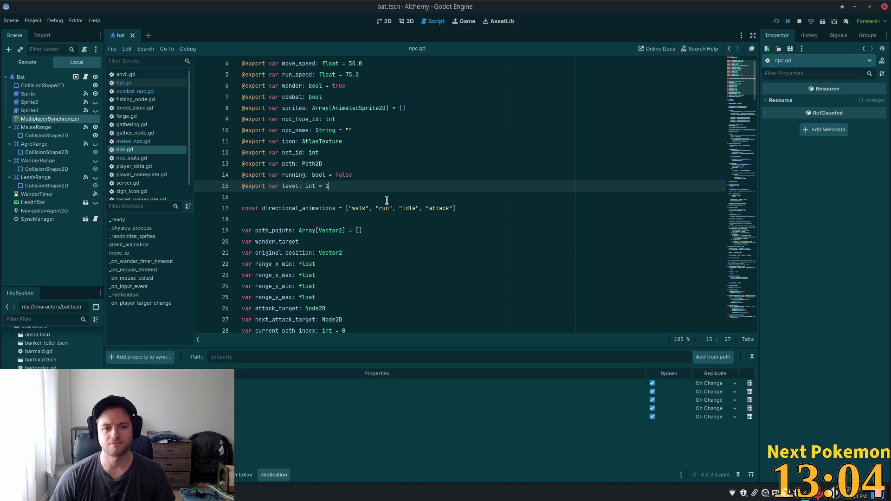
pyautogui.scroll(-1, 438, 209)
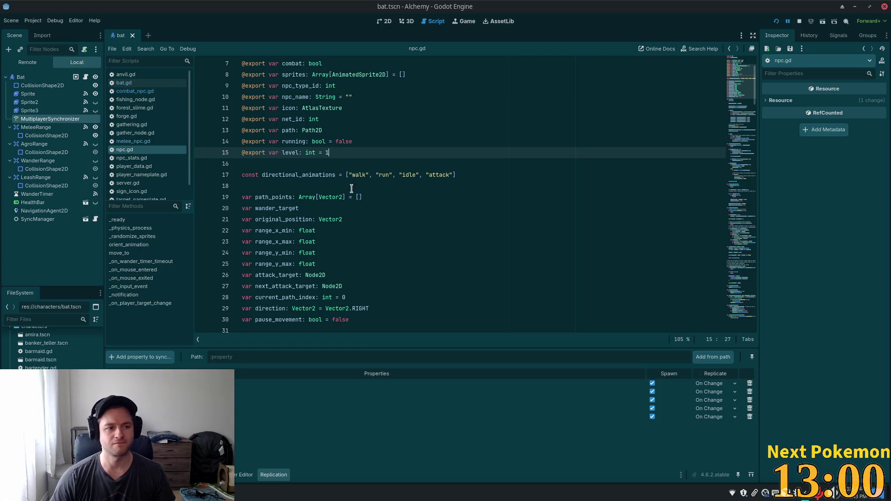
pyautogui.scroll(-1, 390, 227)
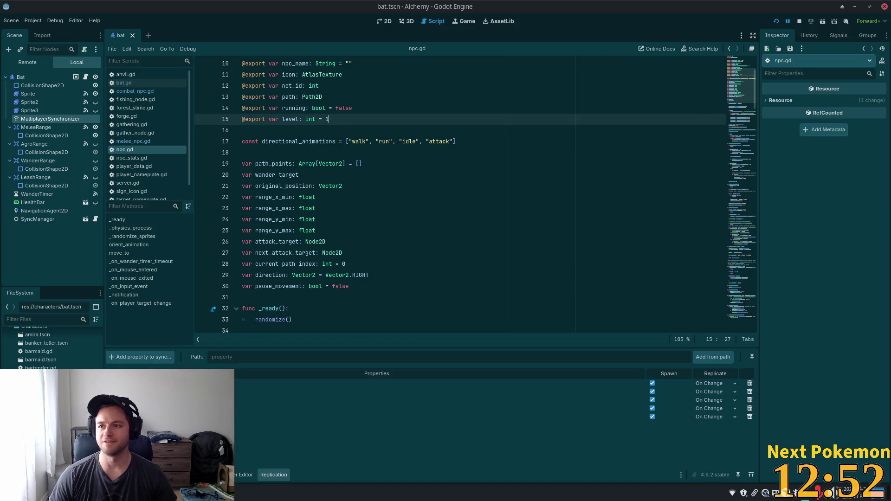
pyautogui.moveTo(888, 125)
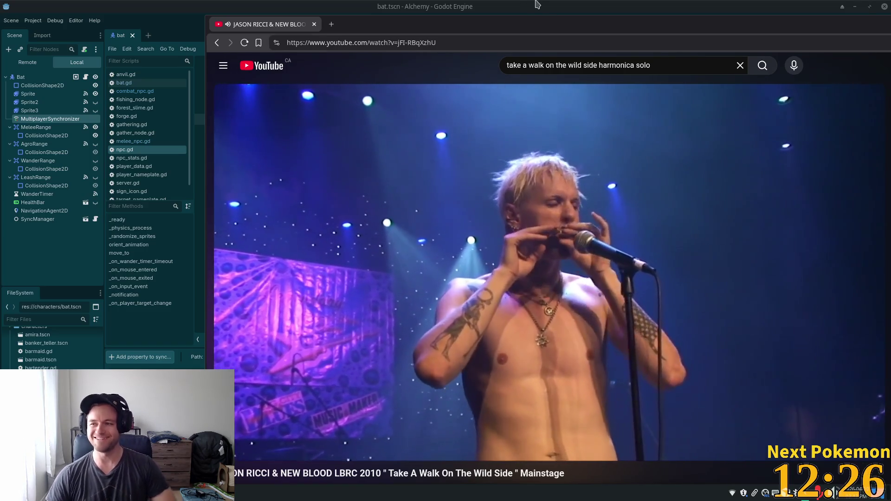
pyautogui.moveTo(409, 21); pyautogui.dragTo(475, 19)
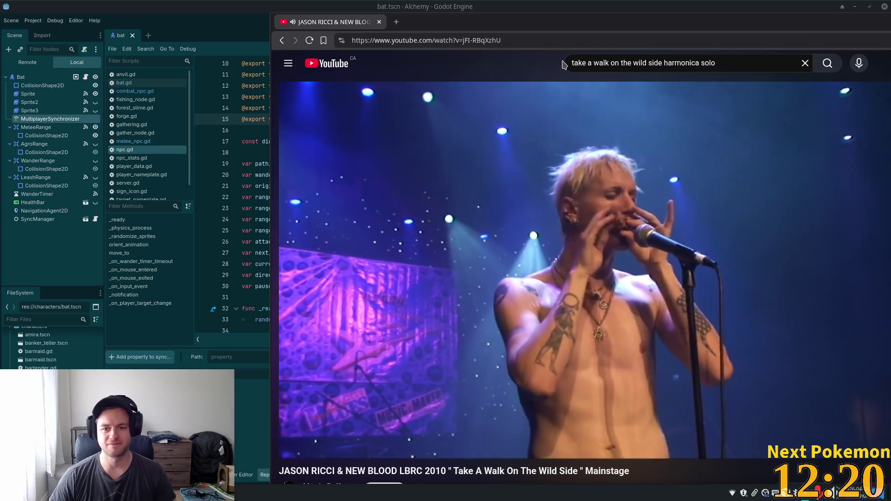
pyautogui.press('super+Page_Down')
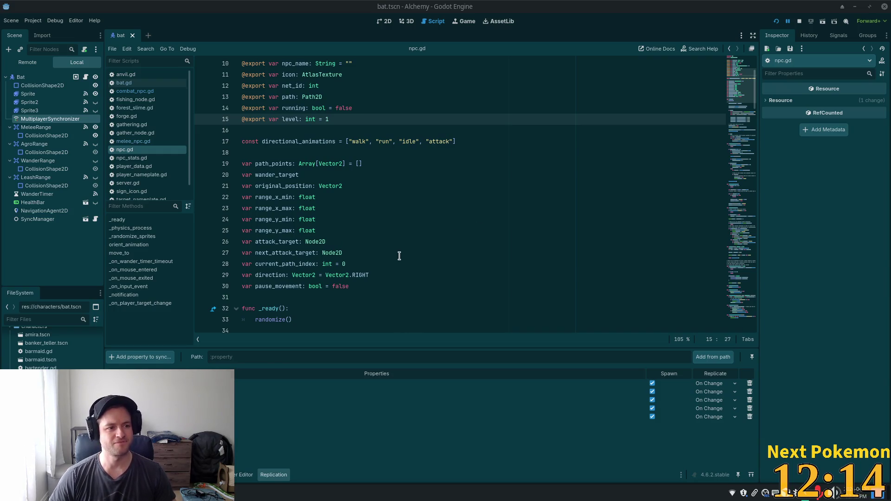
pyautogui.click(441, 219)
pyautogui.scroll(-1, 441, 223)
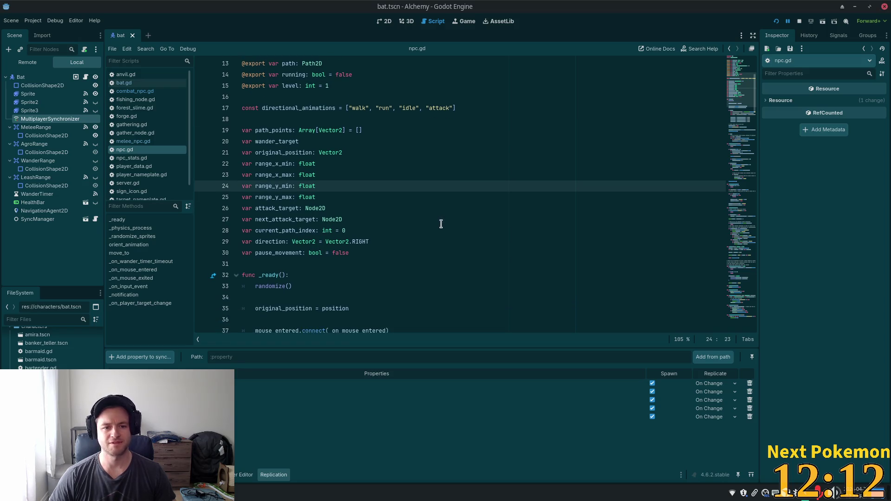
pyautogui.scroll(2, 431, 225)
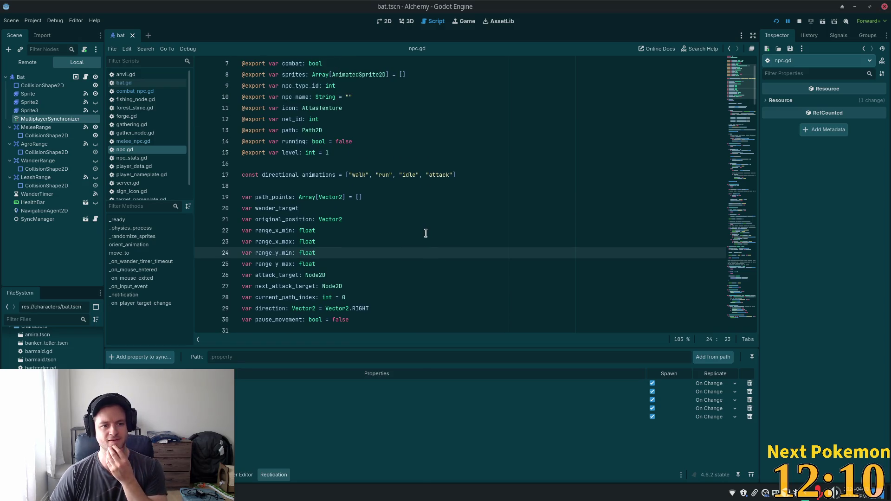
pyautogui.scroll(-3, 426, 232)
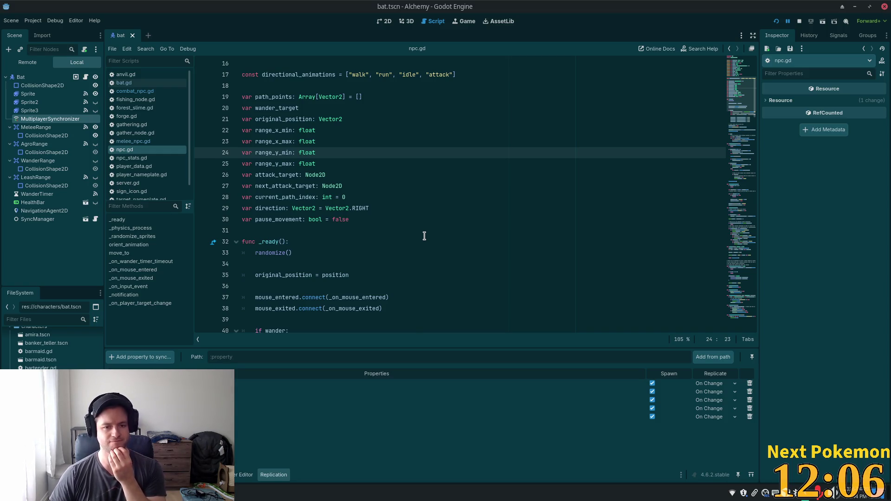
pyautogui.scroll(-2, 413, 226)
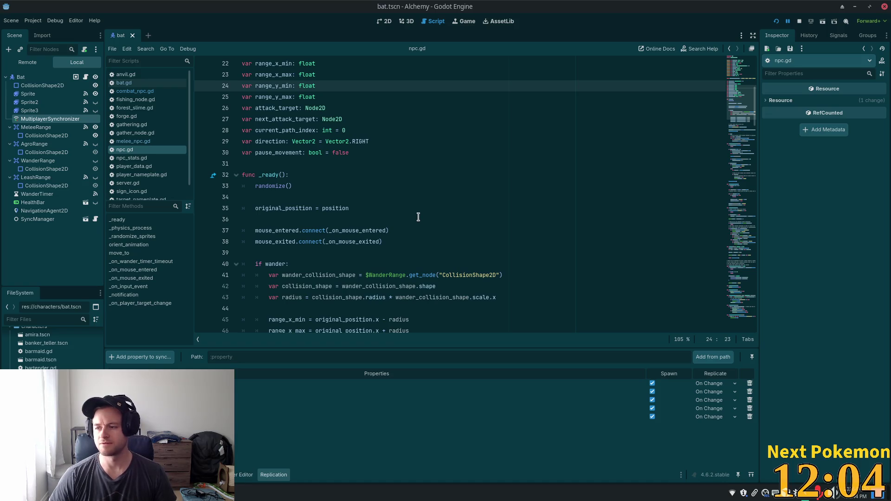
pyautogui.scroll(6, 368, 190)
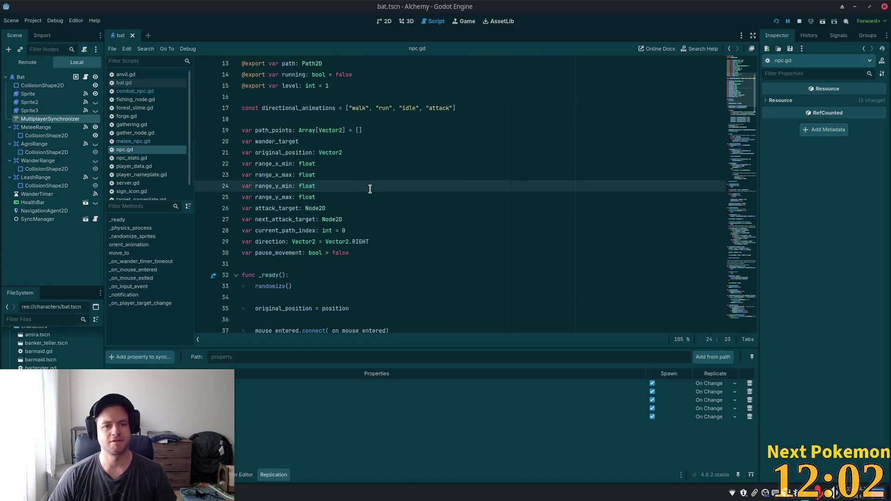
pyautogui.scroll(1, 366, 190)
pyautogui.scroll(-7, 368, 198)
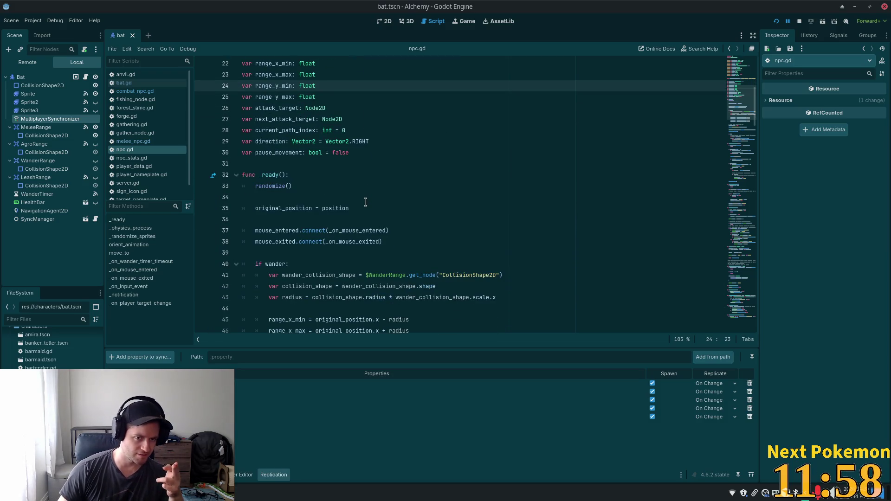
pyautogui.scroll(5, 364, 172)
pyautogui.click(328, 163)
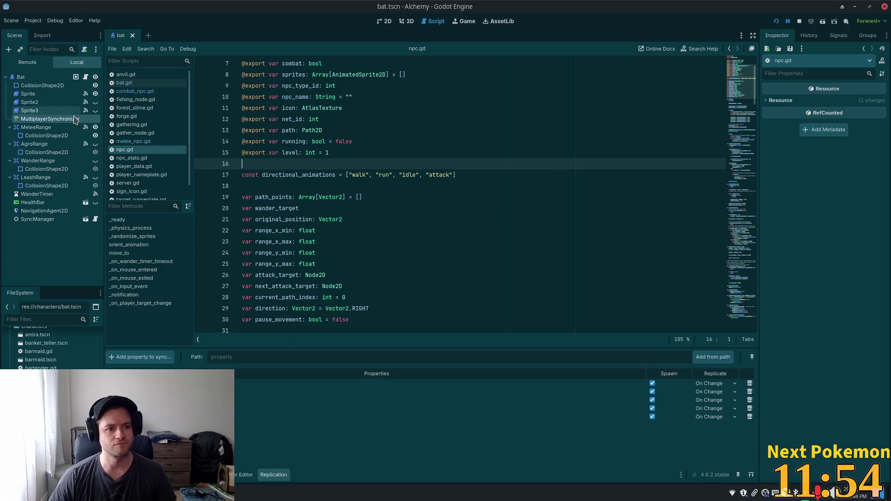
pyautogui.click(50, 110)
# Add a synced property on Bat's MultiplayerSynchronizer, picking npc.gd's level from the Bat node
pyautogui.click(51, 119)
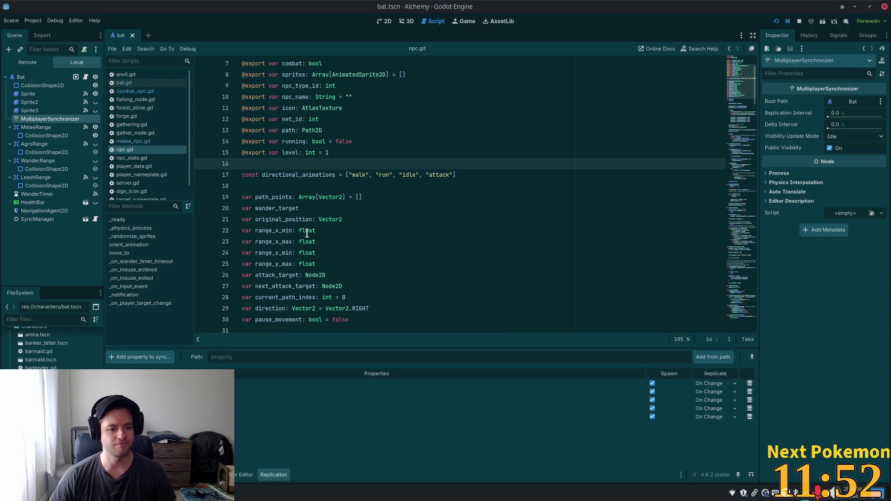
pyautogui.click(139, 357)
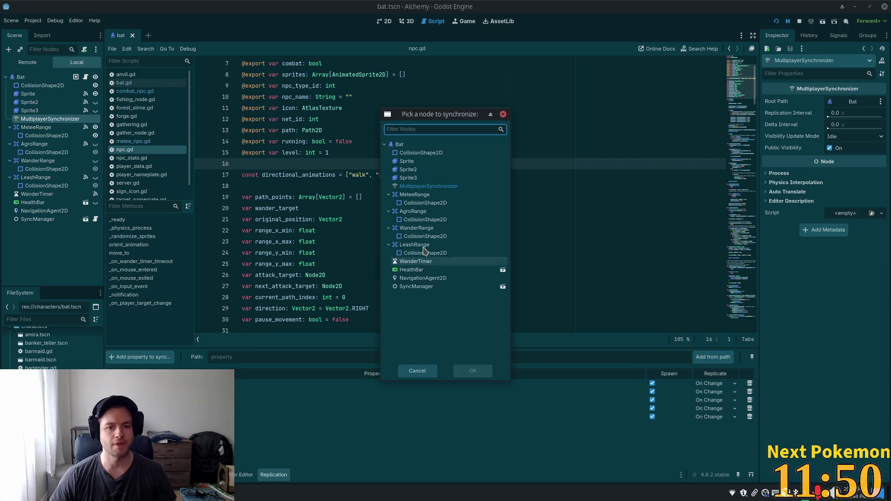
pyautogui.click(400, 145)
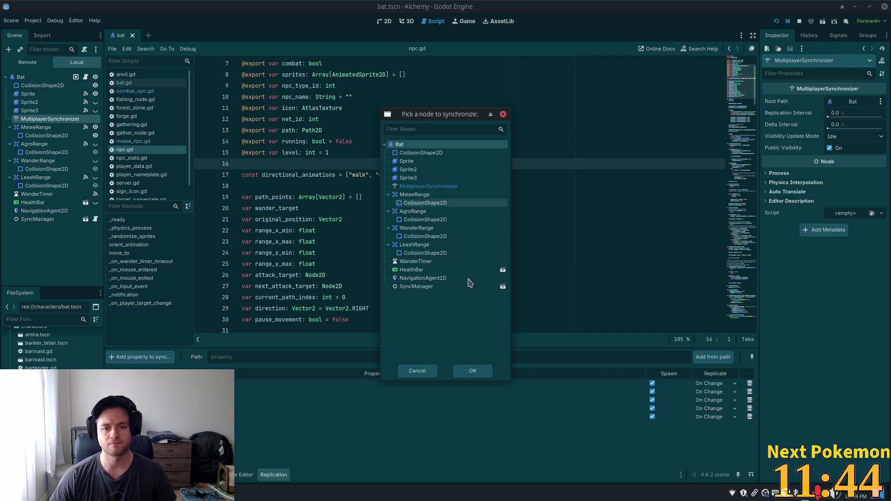
pyautogui.click(472, 371)
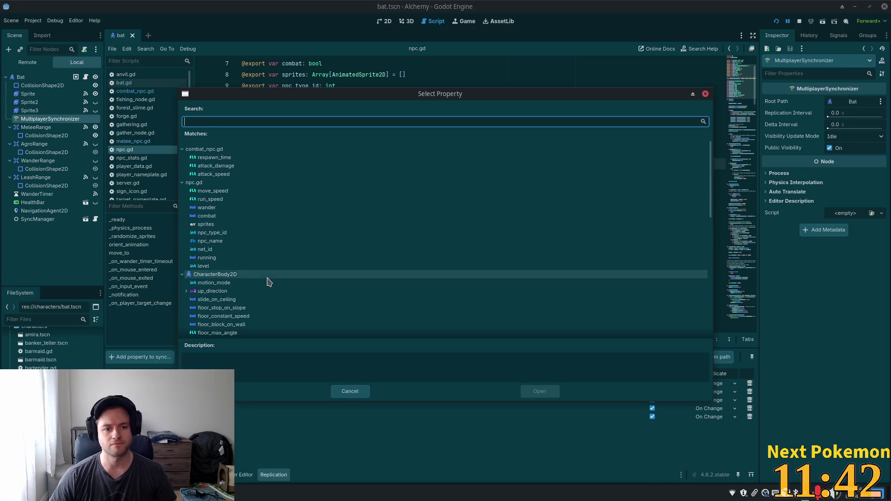
pyautogui.click(254, 266)
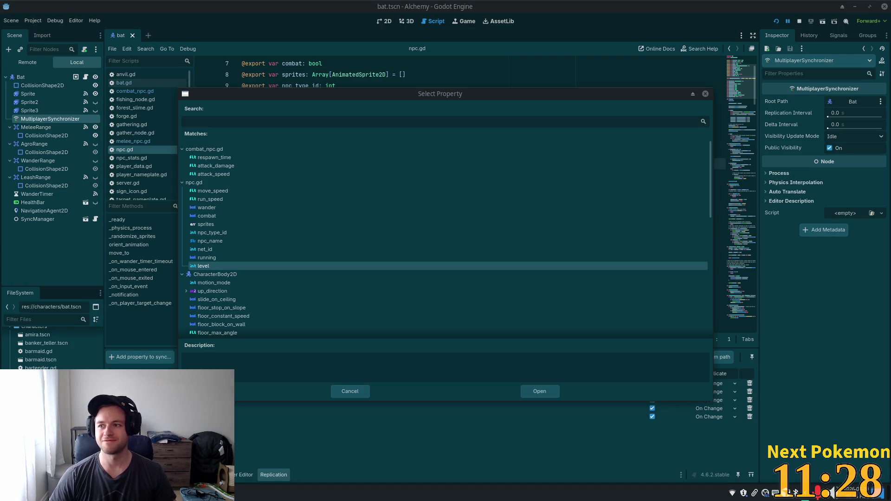
pyautogui.moveTo(890, 36); pyautogui.dragTo(564, 36)
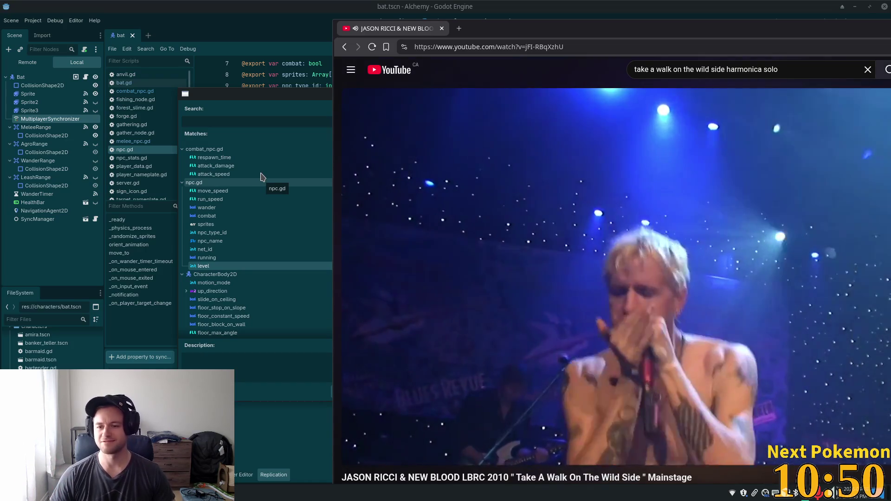
# Hide the YouTube harmonica video to bring back Godot's Select Property dialog for Bat
pyautogui.moveTo(424, 198)
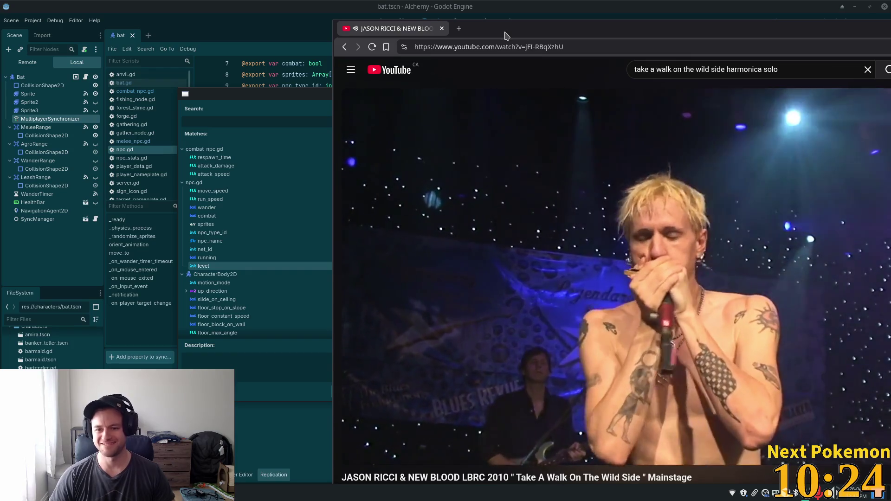
pyautogui.hotkey('alt', 'Tab')
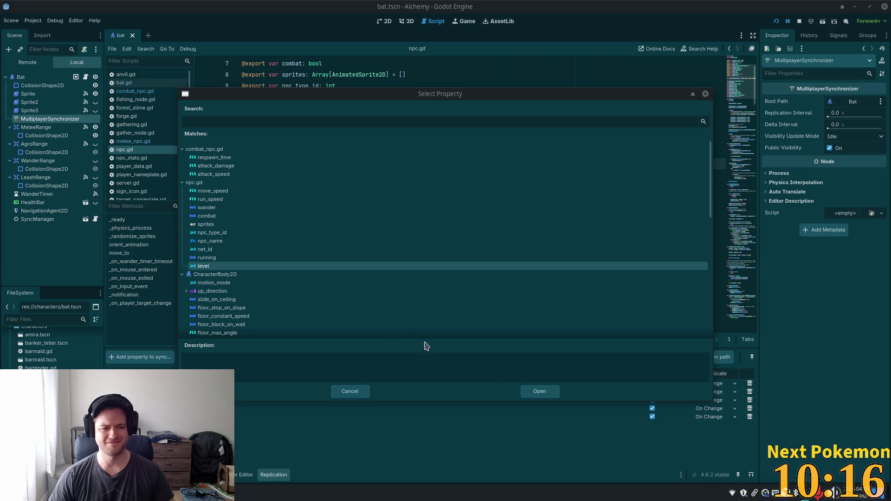
# Add npc.gd's level property to the Bat's replication list, then run the project
pyautogui.doubleClick(227, 268)
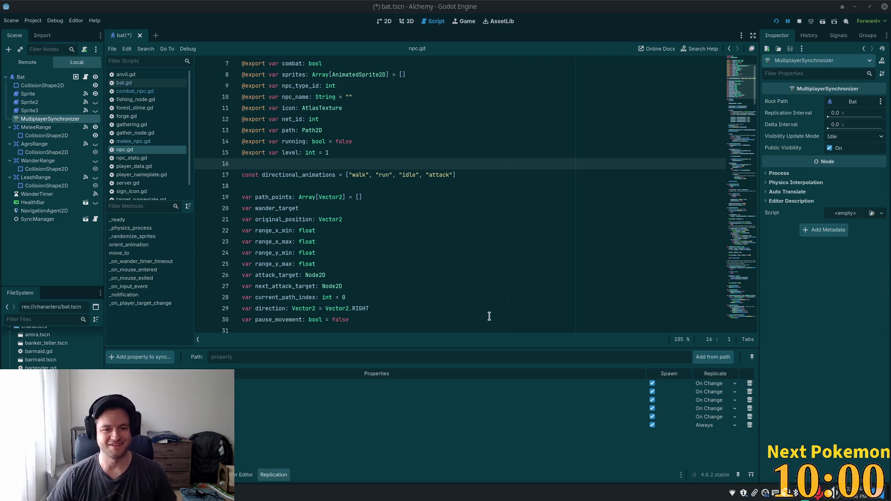
pyautogui.scroll(2, 412, 199)
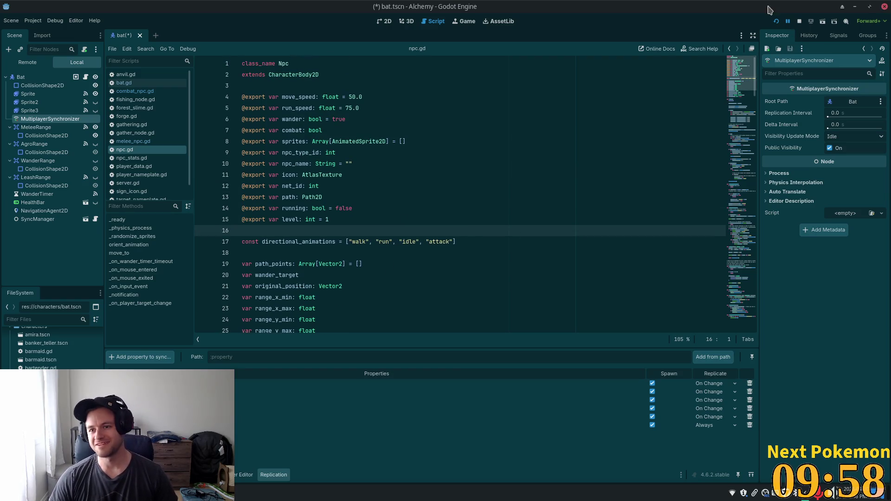
pyautogui.click(776, 22)
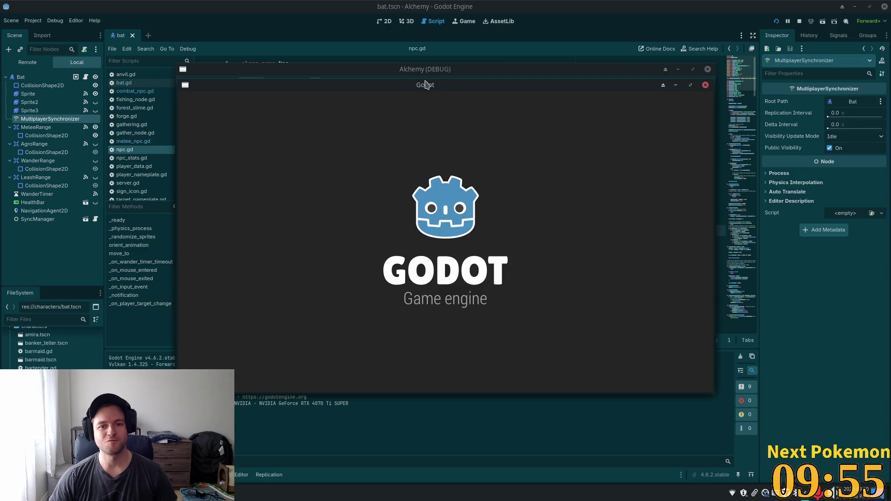
# Arrange both Alchemy debug windows, walk through Etheros Forest, target a Shroomer, then stop the game
pyautogui.moveTo(424, 84)
pyautogui.mouseDown()
pyautogui.moveTo(304, 98)
pyautogui.moveTo(262, 36)
pyautogui.mouseUp()
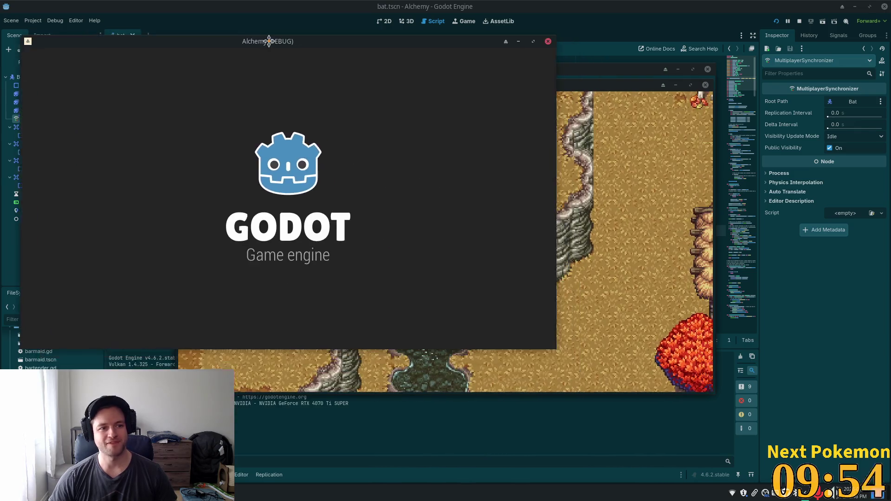
pyautogui.moveTo(617, 85)
pyautogui.mouseDown()
pyautogui.moveTo(634, 151)
pyautogui.moveTo(677, 155)
pyautogui.moveTo(620, 128)
pyautogui.mouseUp()
pyautogui.press('w')
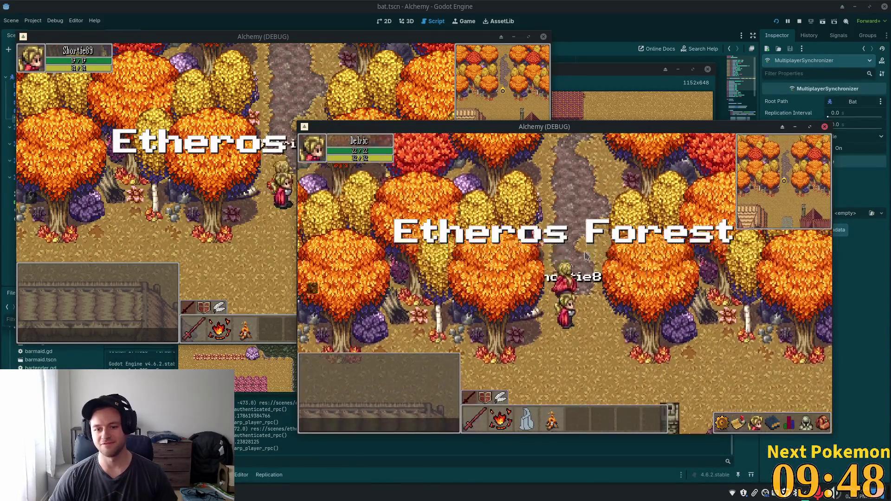
pyautogui.press('w')
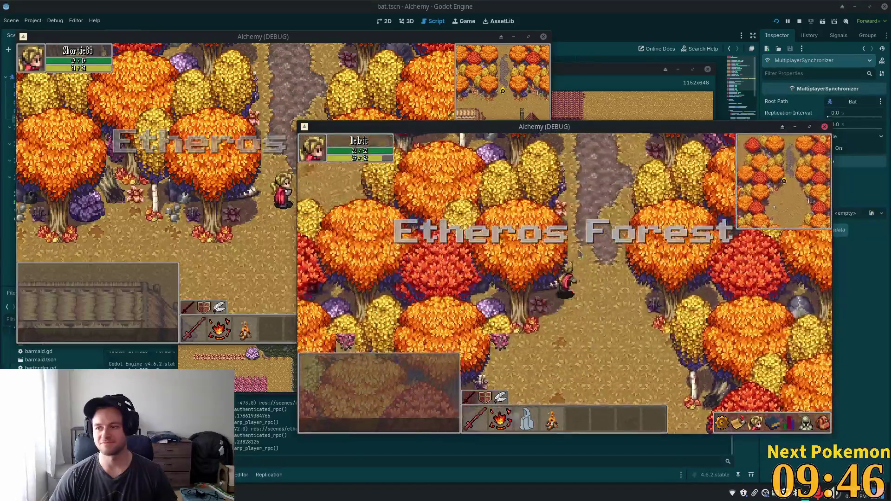
pyautogui.click(423, 301)
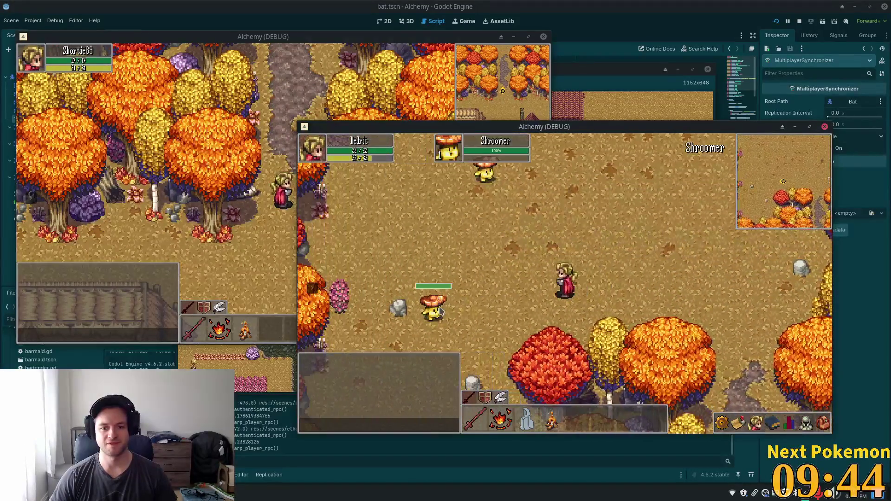
pyautogui.press('w')
pyautogui.press('d')
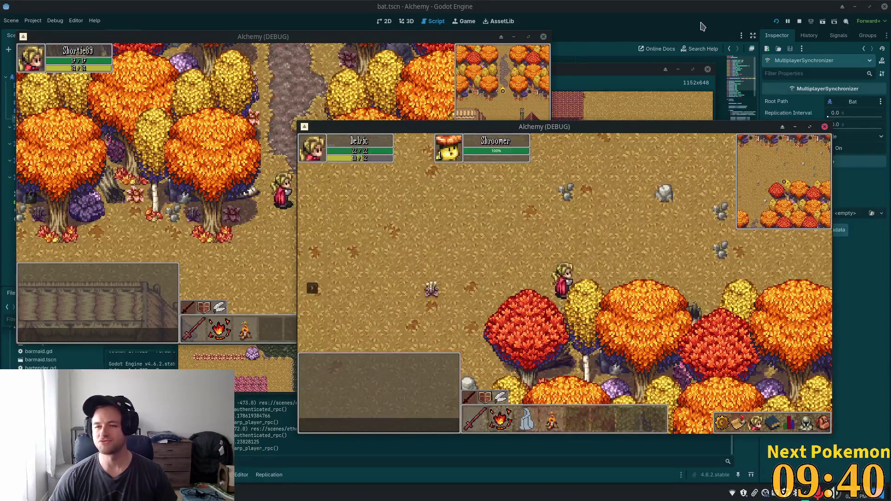
pyautogui.press('F8')
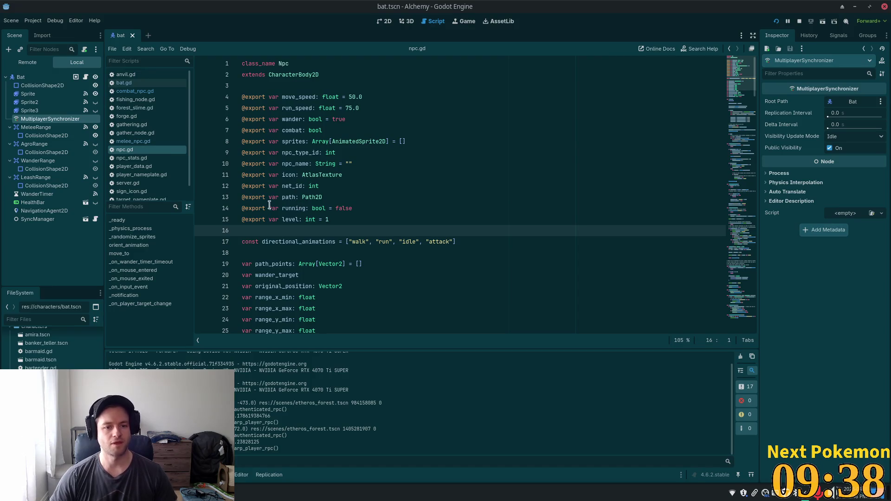
# Review the Bat MultiplayerSynchronizer's replication list, then relaunch Alchemy to its title screen
pyautogui.click(320, 153)
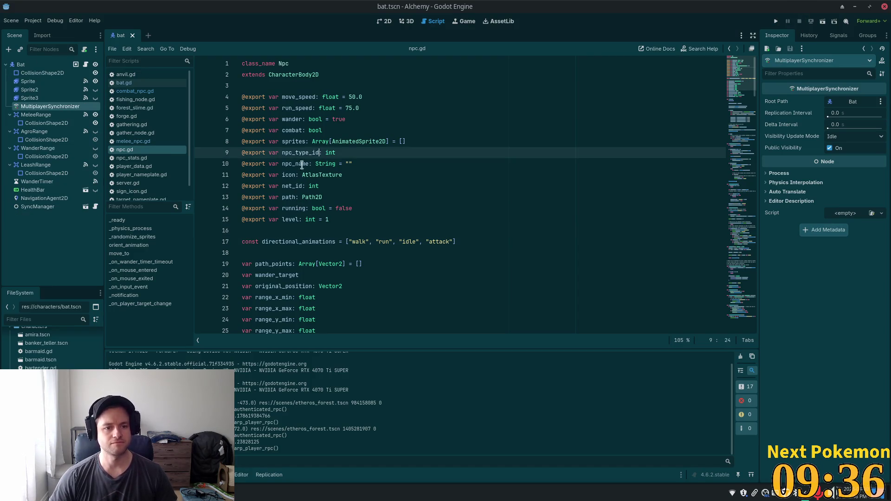
pyautogui.hotkey('alt', 'Tab')
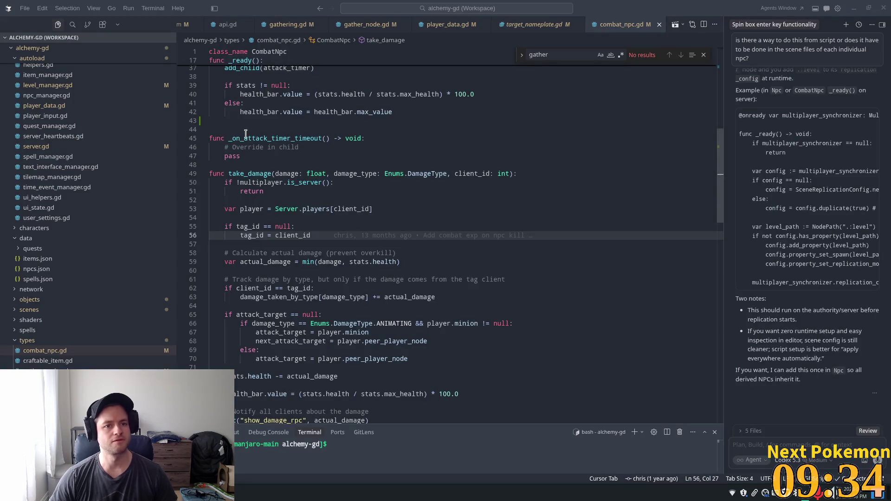
pyautogui.hotkey('alt', 'Tab')
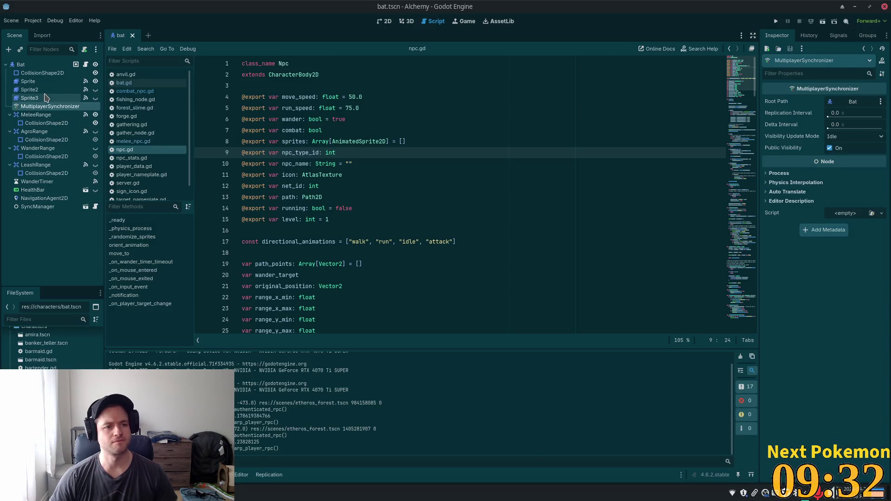
pyautogui.doubleClick(42, 98)
pyautogui.click(49, 106)
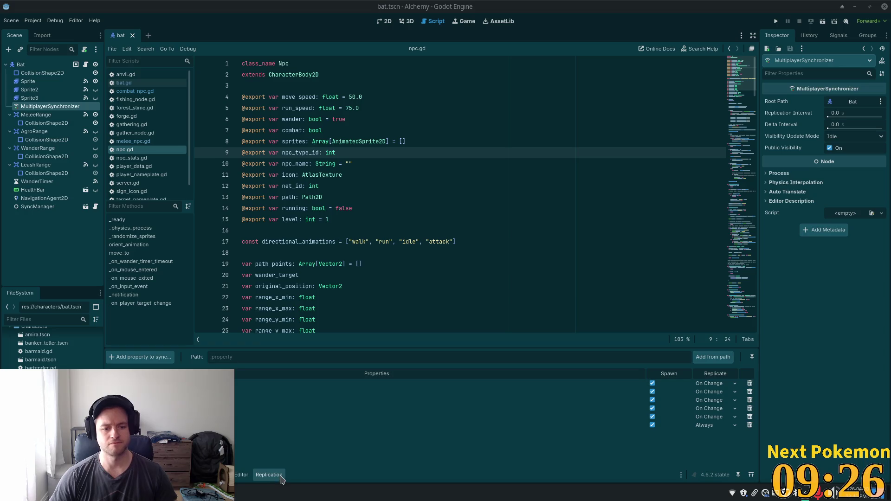
pyautogui.hotkey('alt', 'Tab')
pyautogui.hotkey('alt', 'Tab')
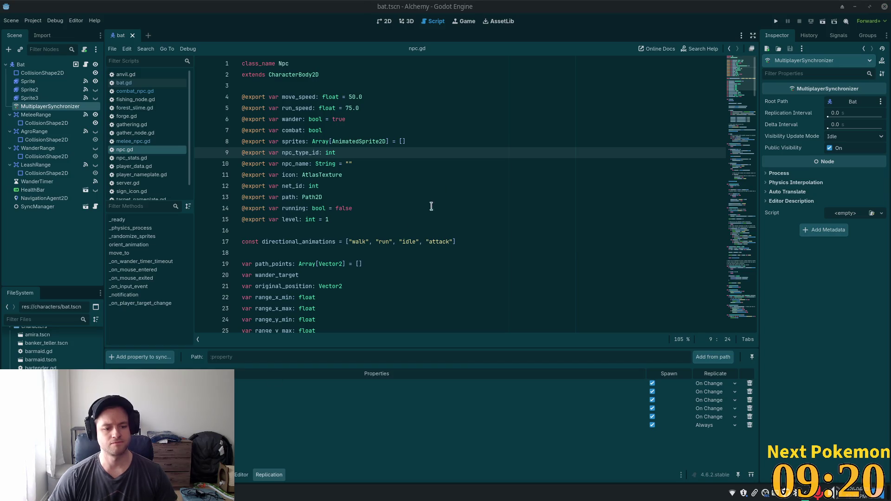
pyautogui.click(821, 22)
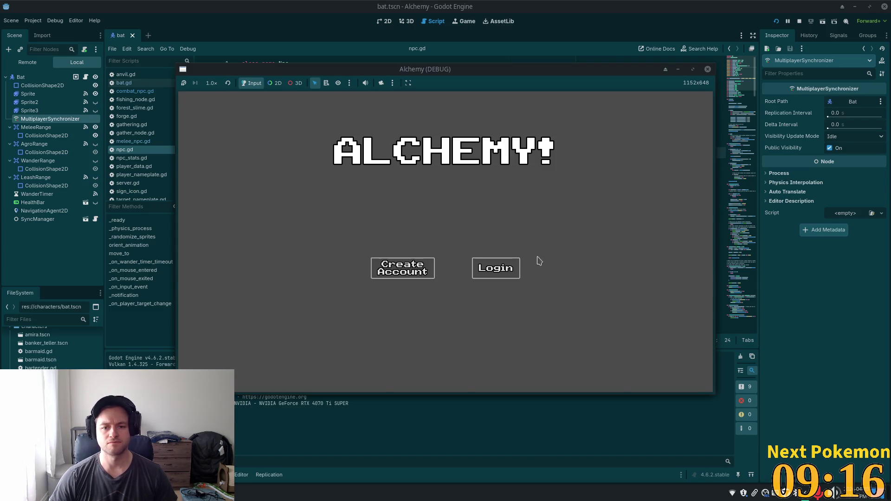
# Enter the game, walk south through Ouros town and go down the Ouros Well
pyautogui.click(505, 272)
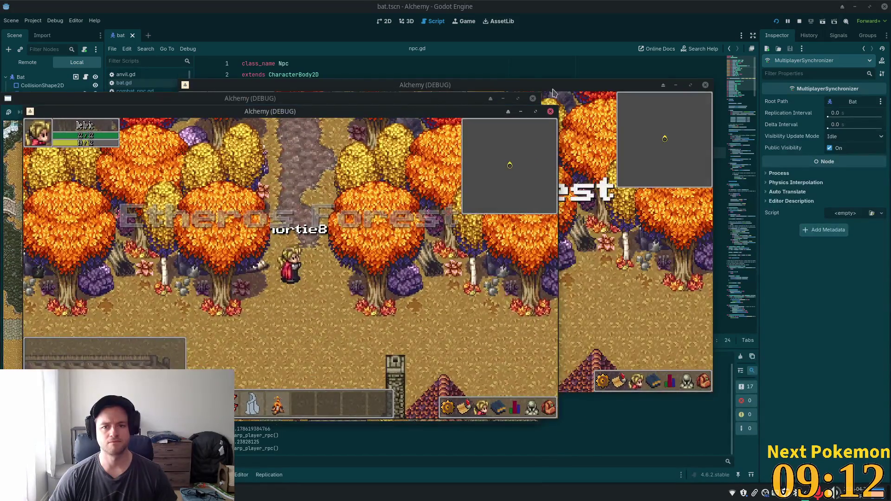
pyautogui.press('s')
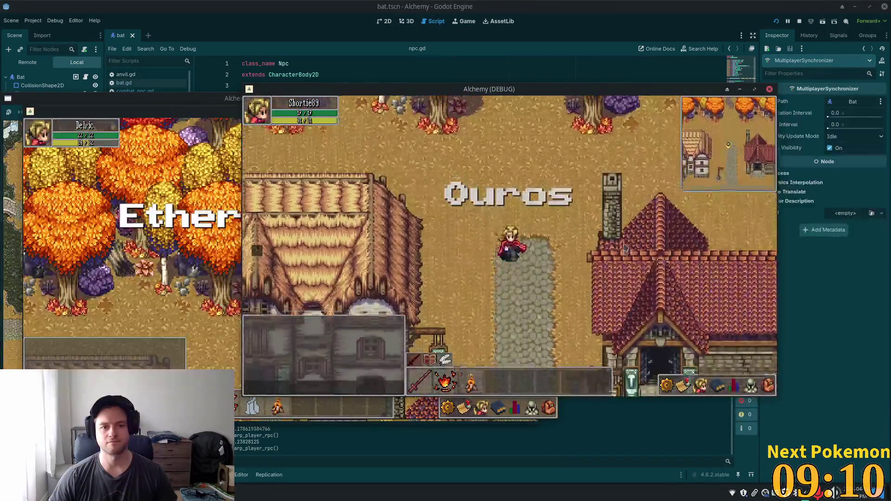
pyautogui.press('s')
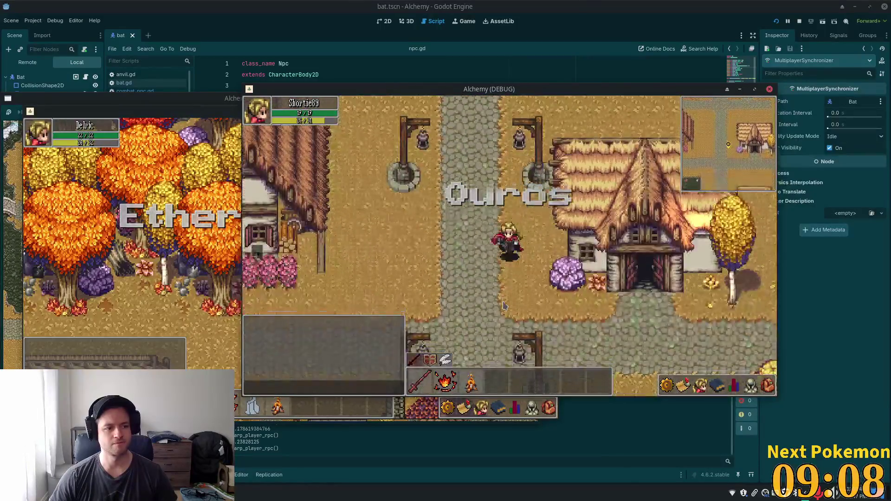
pyautogui.press('s')
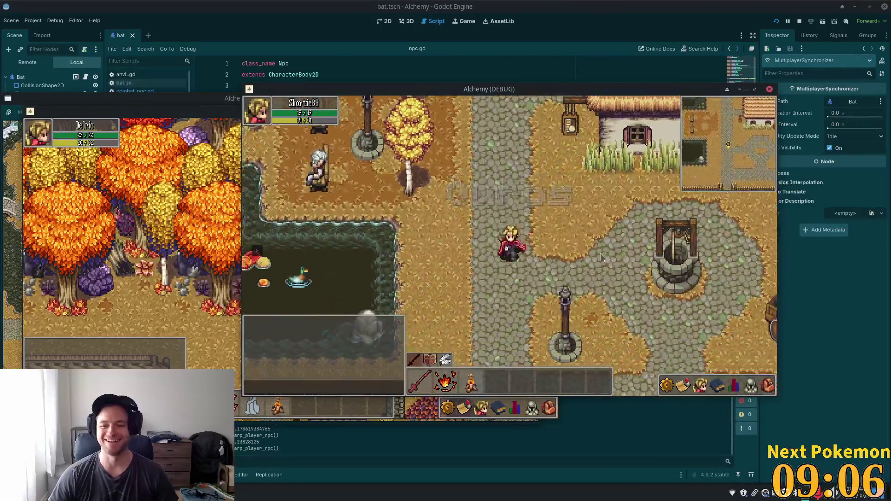
pyautogui.press('d')
pyautogui.click(533, 238)
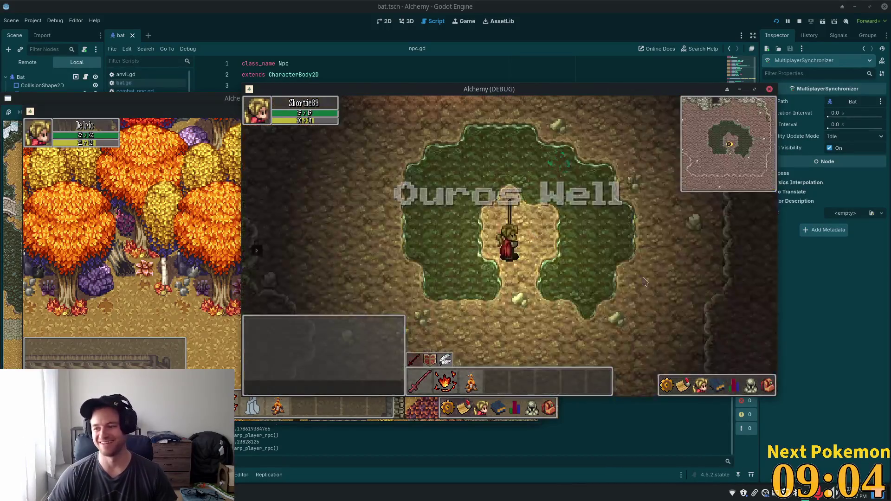
# Walk through Ouros Caves toward the bats and target a Bat to check its level
pyautogui.press('w')
pyautogui.press('a')
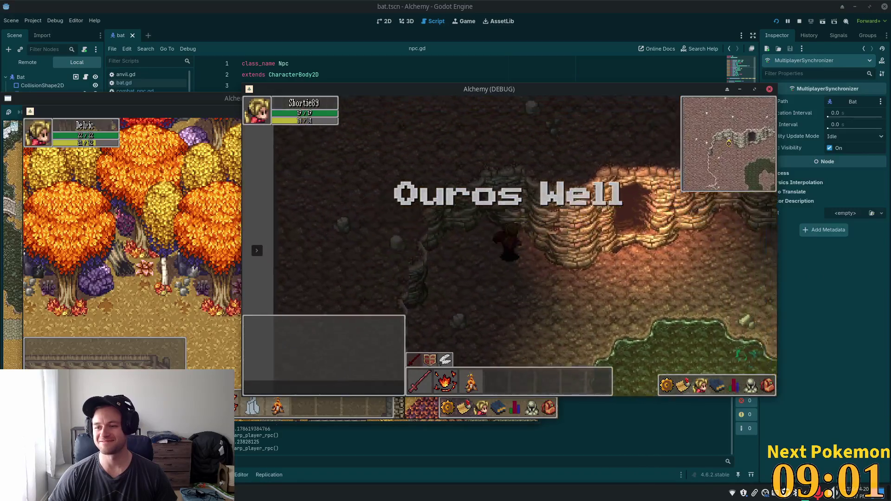
pyautogui.press('d')
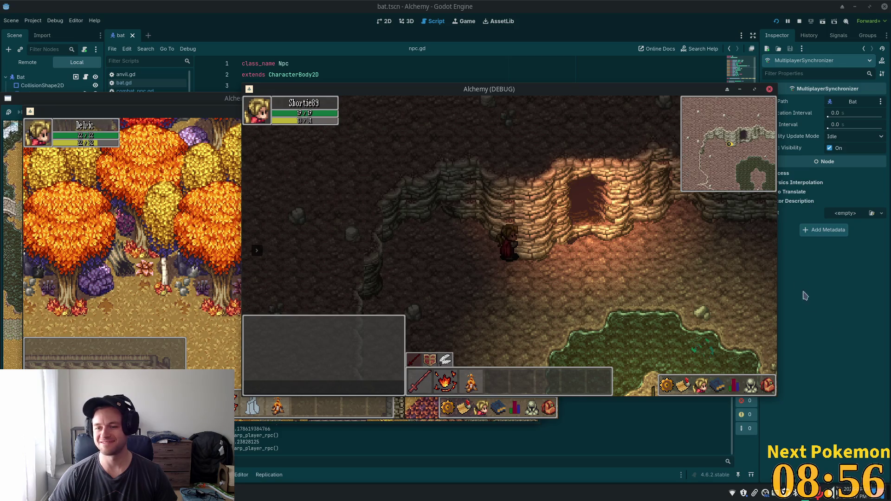
pyautogui.press('d')
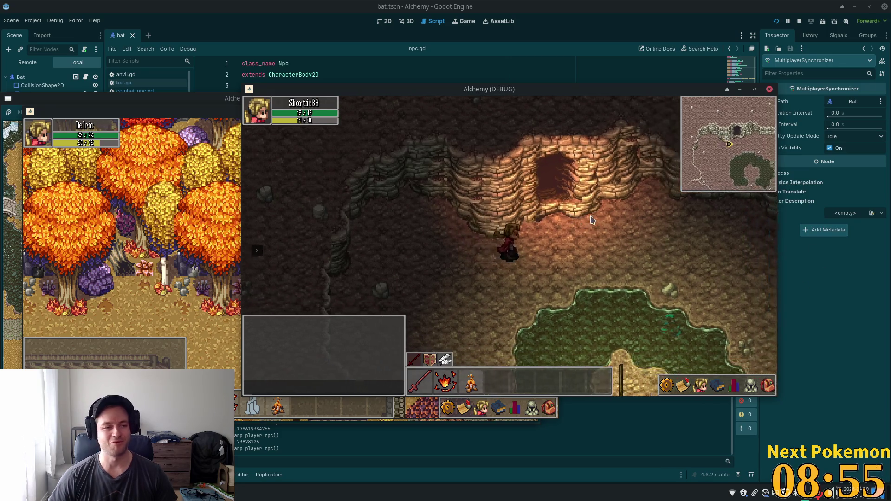
pyautogui.press('w')
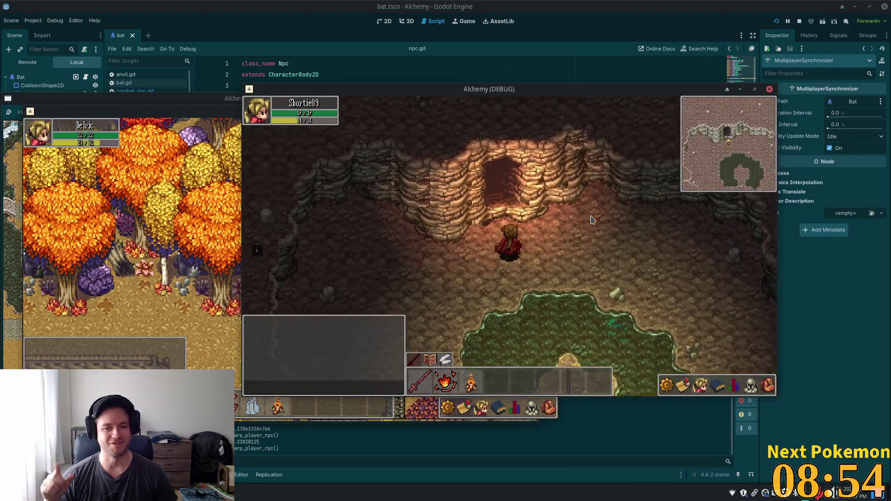
pyautogui.press('w')
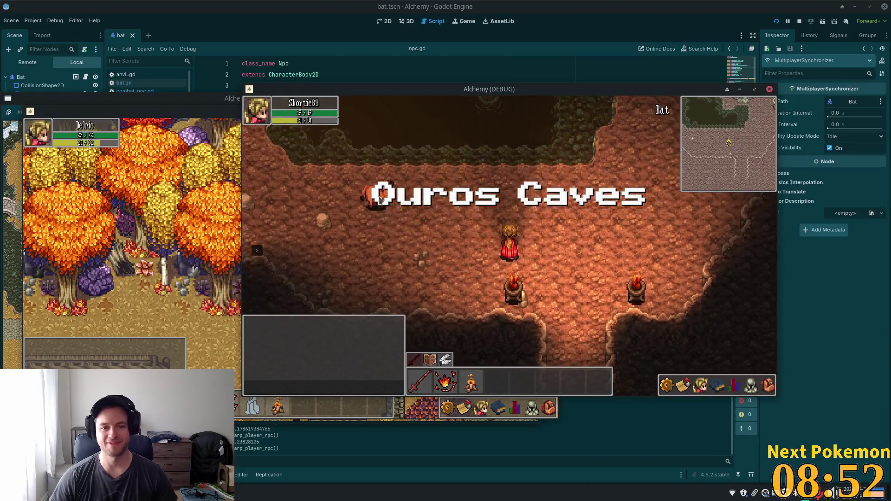
pyautogui.press('a')
pyautogui.press('d')
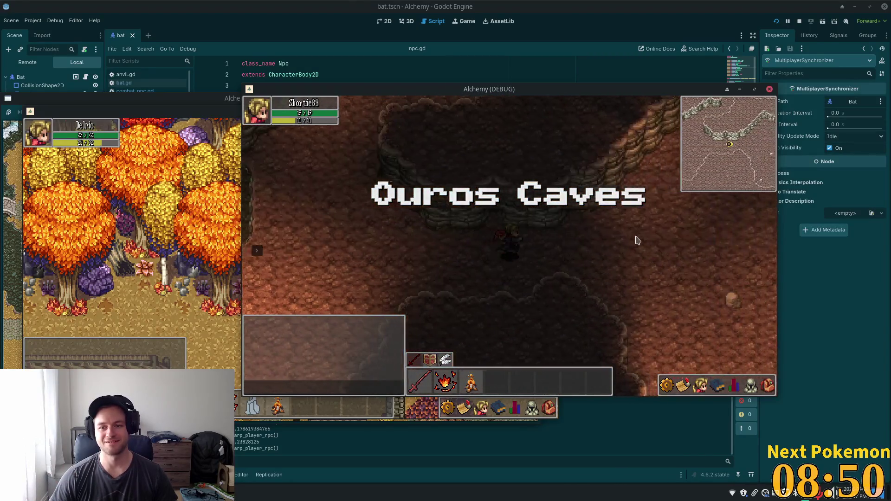
pyautogui.click(619, 297)
# Move around near the bats, walk back out to the village, and return to the Godot editor
pyautogui.press('w')
pyautogui.press('d')
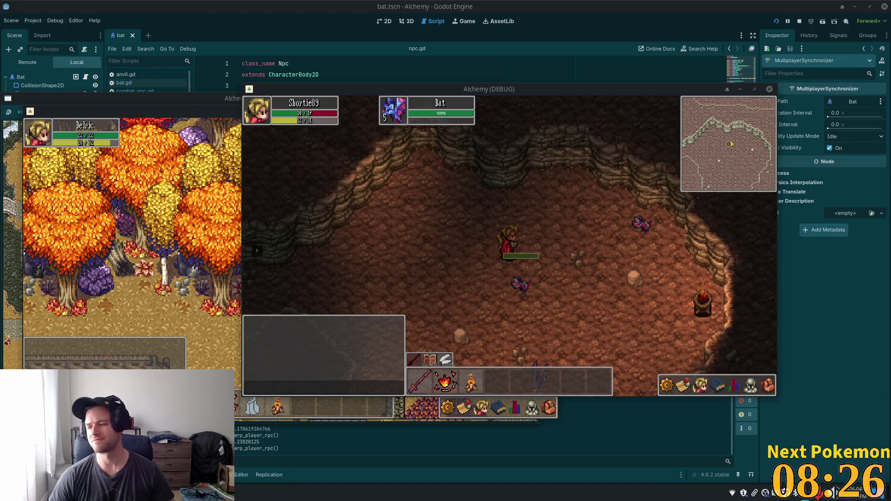
pyautogui.click(411, 267)
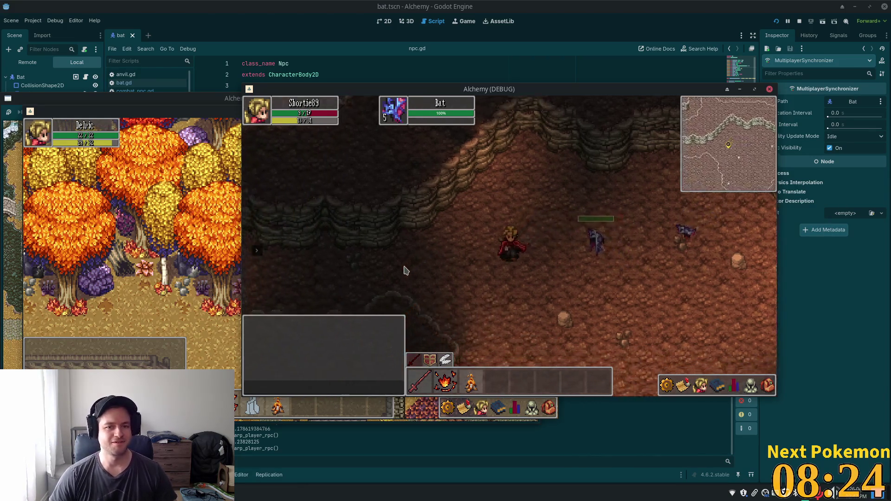
pyautogui.click(461, 214)
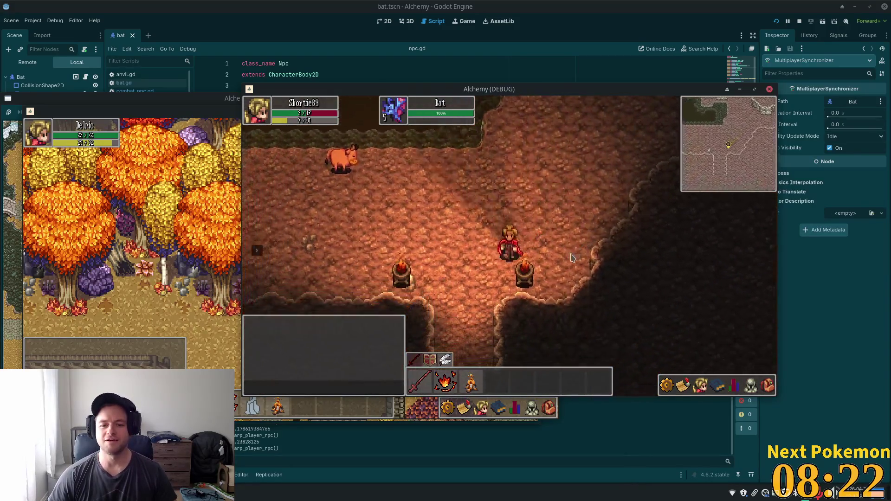
pyautogui.click(585, 302)
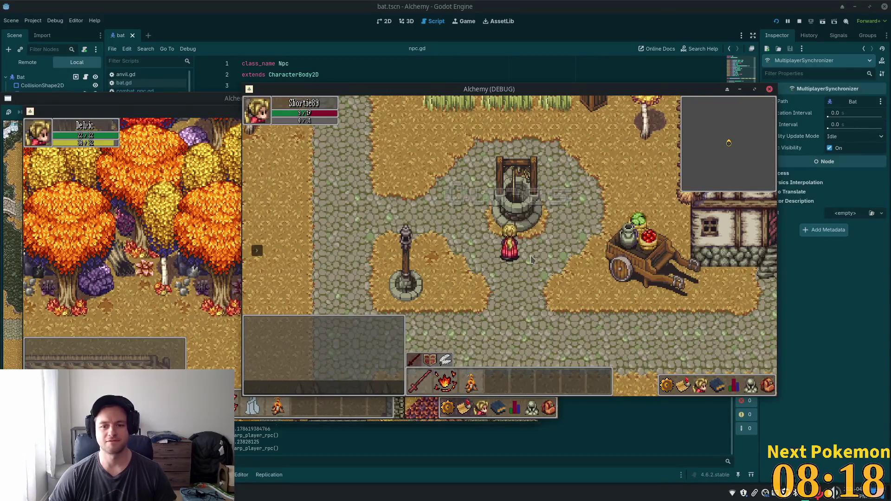
pyautogui.press('Up')
pyautogui.press('Left')
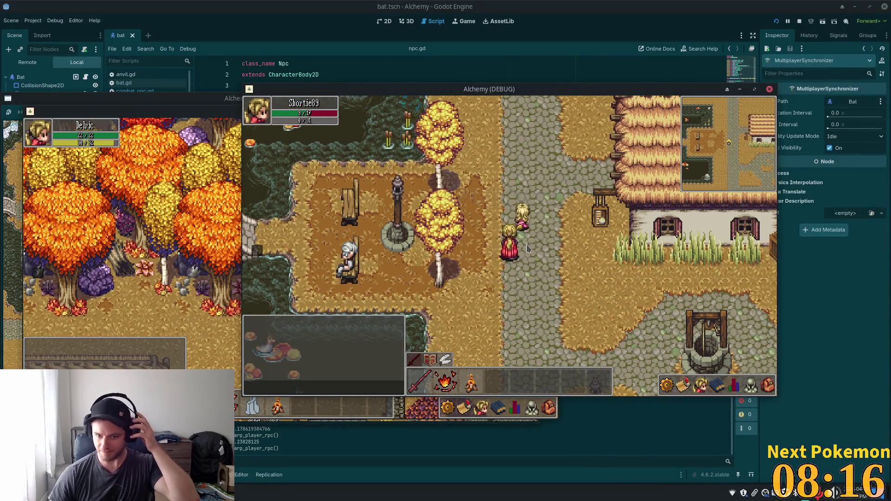
pyautogui.press('Up')
pyautogui.press('Up')
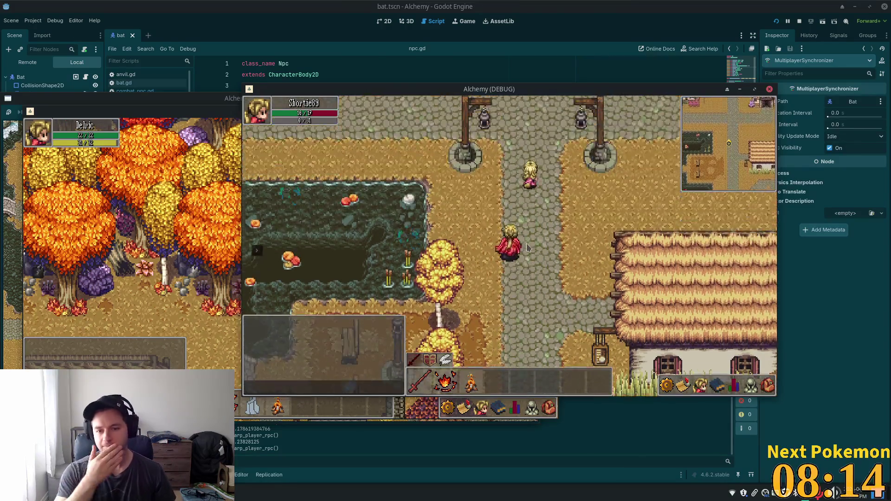
pyautogui.click(292, 21)
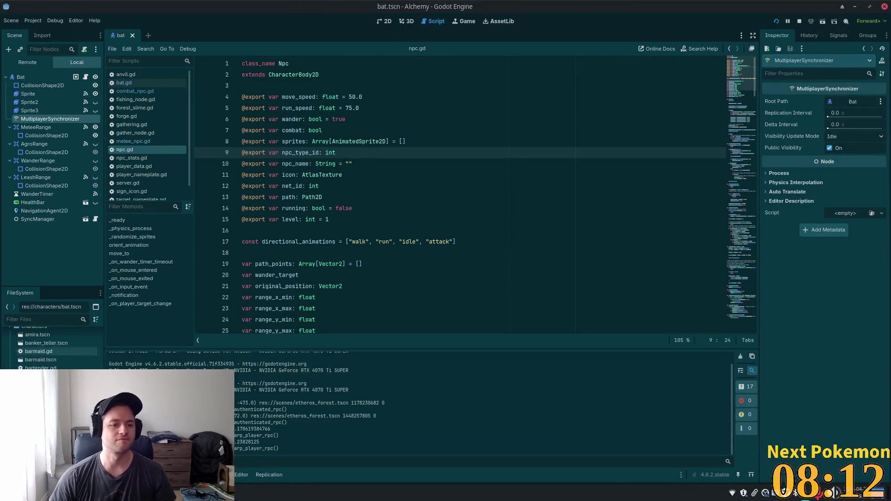
# Open the boar scene, then reopen the Bat's property picker and cancel without adding level
pyautogui.doubleClick(42, 401)
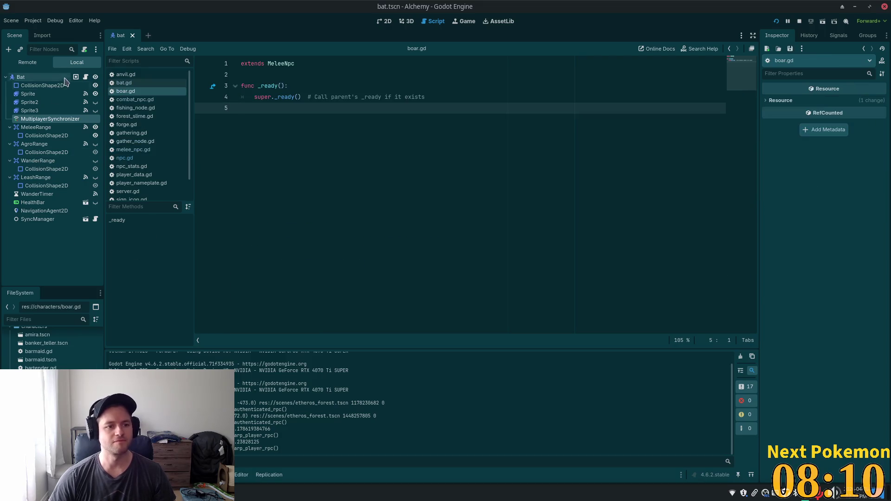
pyautogui.click(29, 111)
pyautogui.click(50, 119)
pyautogui.click(158, 359)
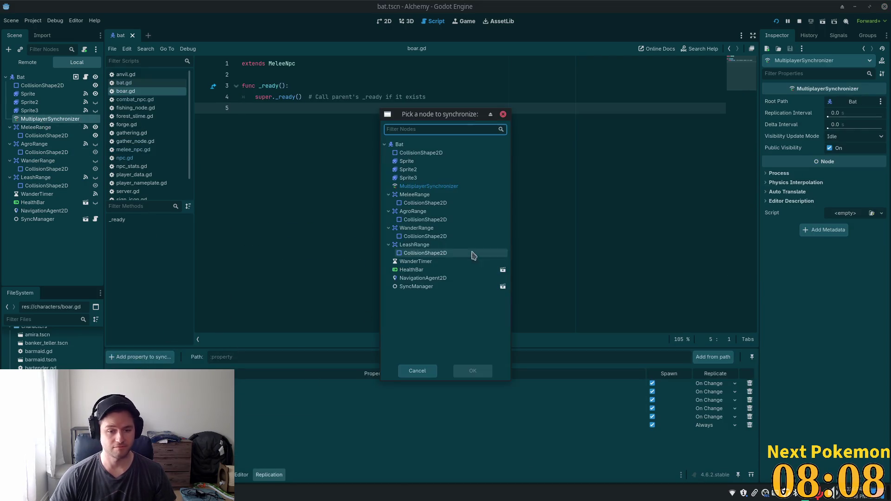
pyautogui.doubleClick(426, 146)
pyautogui.click(236, 266)
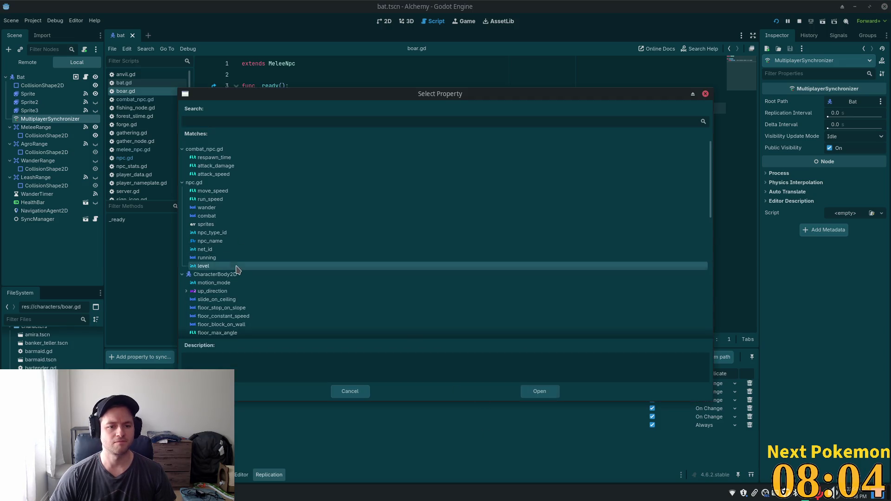
pyautogui.press('Escape')
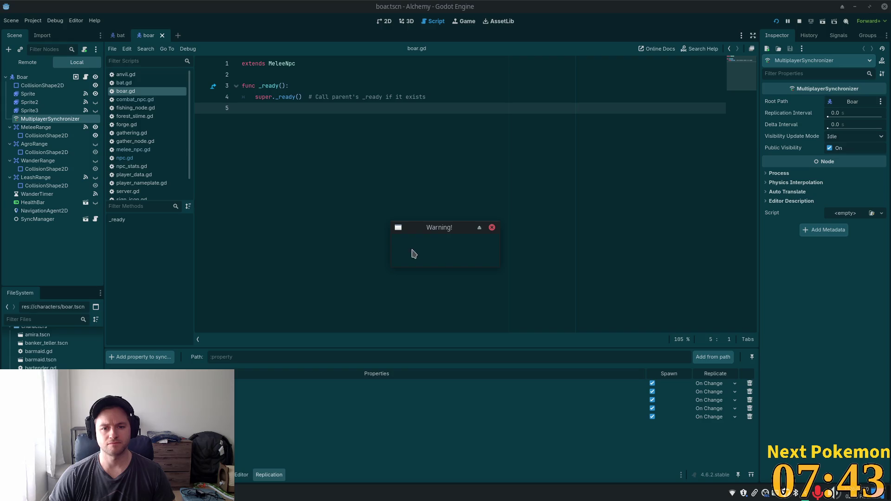
# Close the warning, stop the game, and switch the Bat's sixth synced property to On Change
pyautogui.moveTo(428, 228)
pyautogui.mouseDown()
pyautogui.moveTo(417, 206)
pyautogui.moveTo(423, 140)
pyautogui.mouseUp()
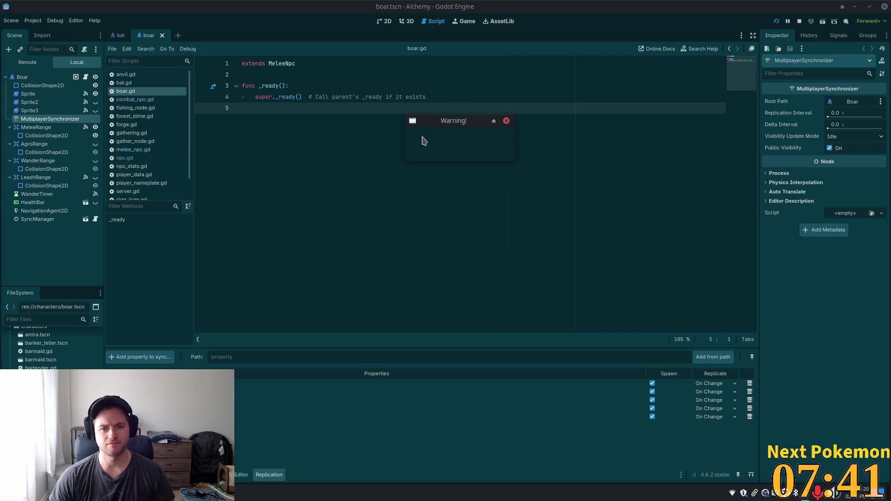
pyautogui.click(495, 122)
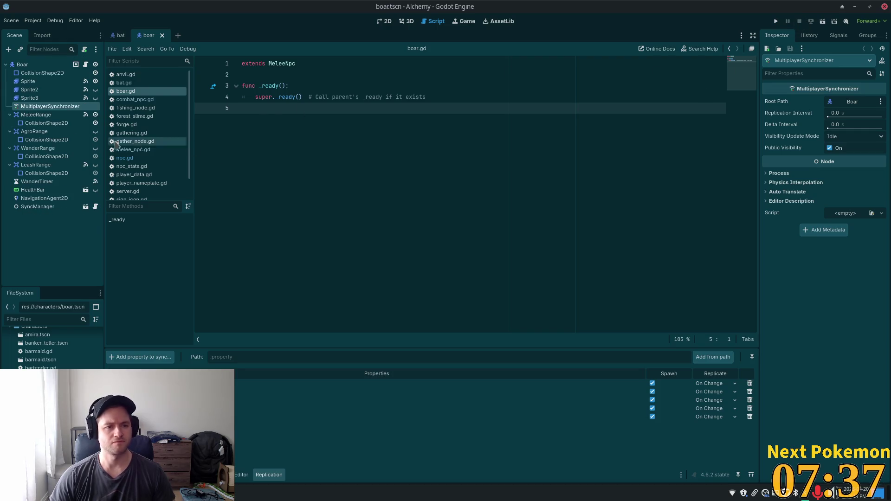
pyautogui.click(124, 82)
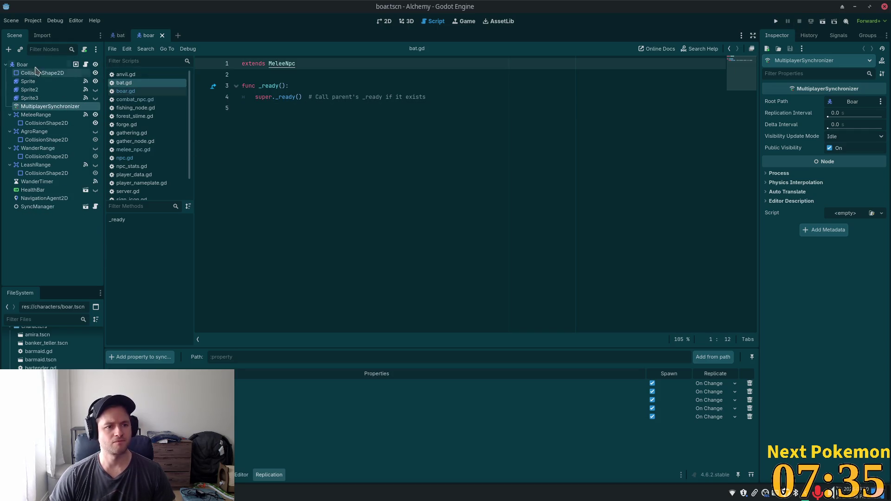
pyautogui.click(122, 37)
pyautogui.click(56, 89)
pyautogui.click(51, 106)
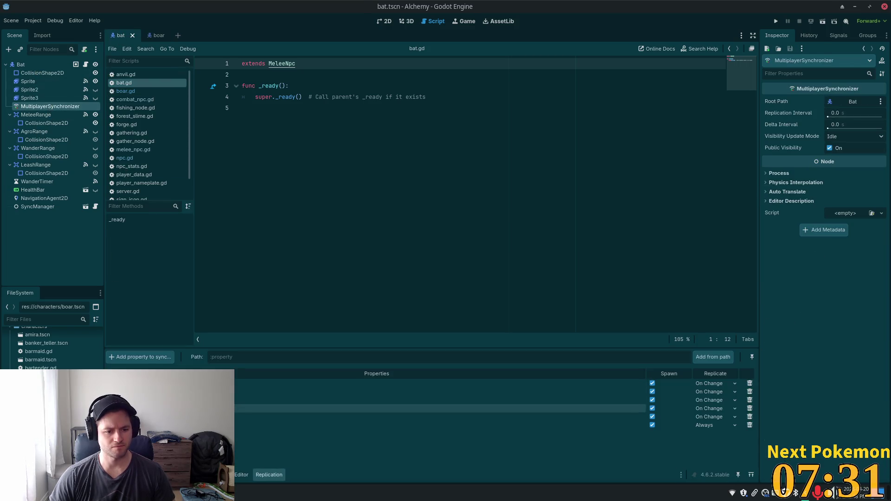
pyautogui.click(716, 426)
pyautogui.click(710, 454)
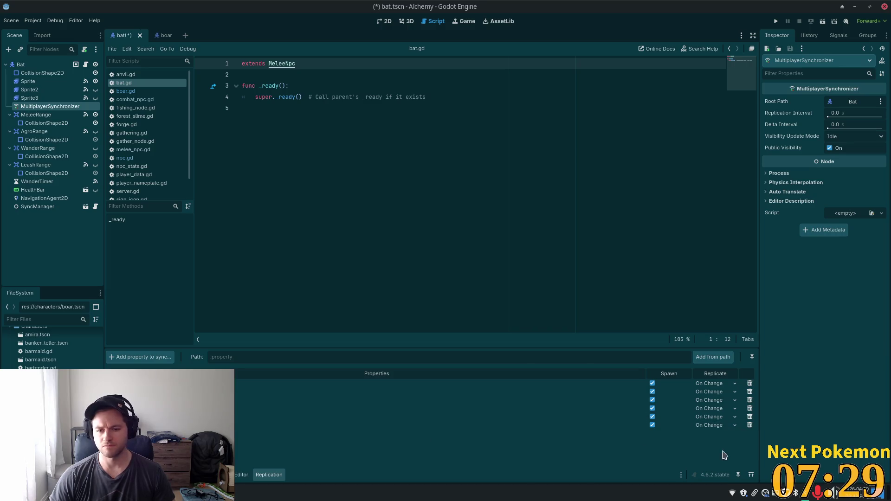
pyautogui.hotkey('ctrl', 's')
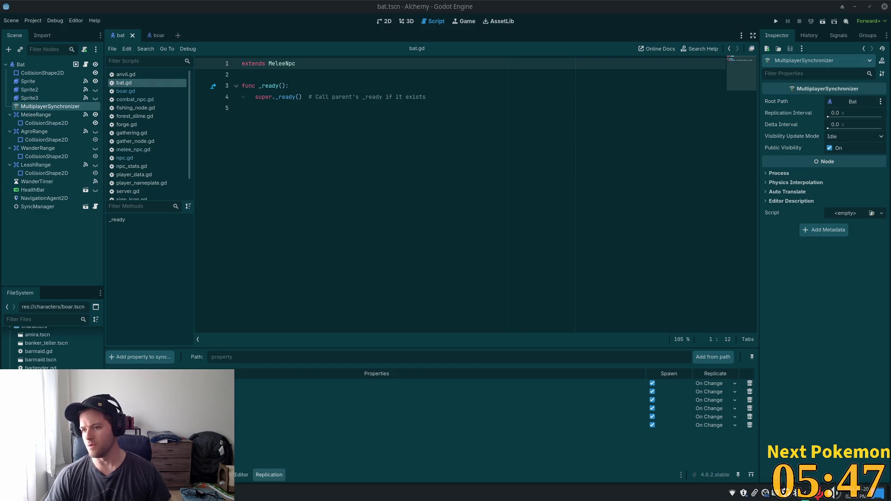
pyautogui.click(423, 145)
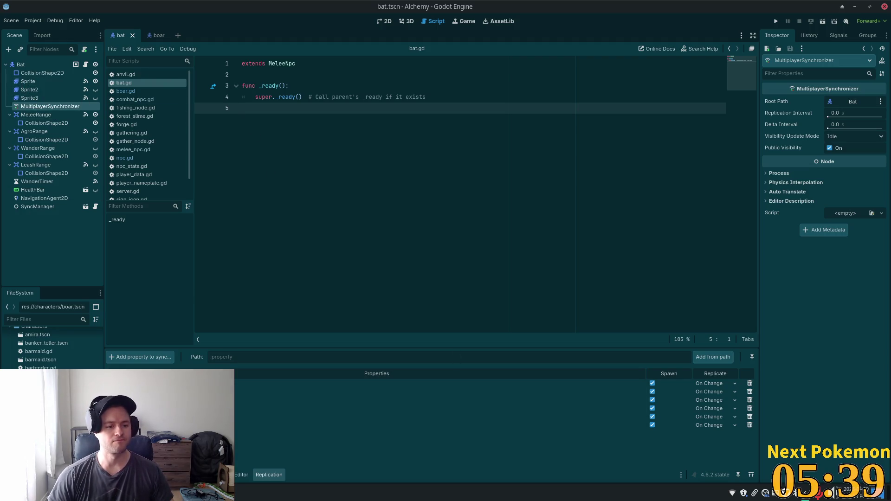
# Add level to the Boar synchronizer's replication list and save boar.tscn
pyautogui.hotkey('ctrl', 'Tab')
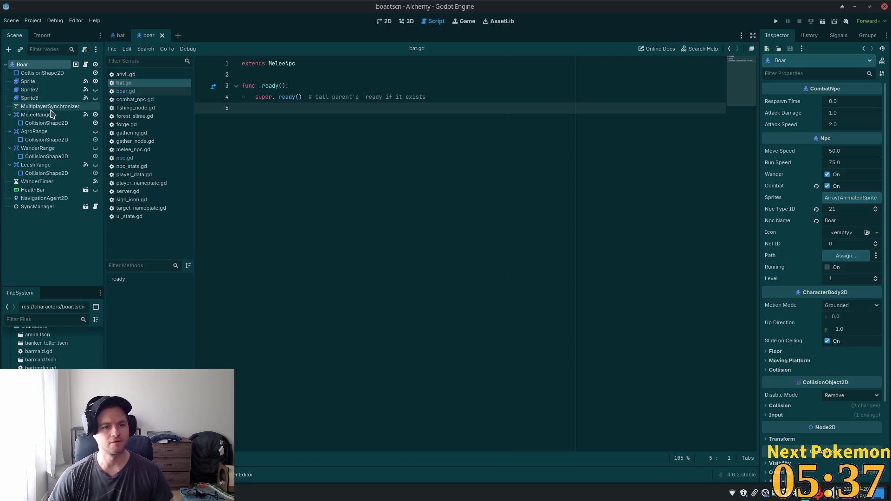
pyautogui.click(45, 106)
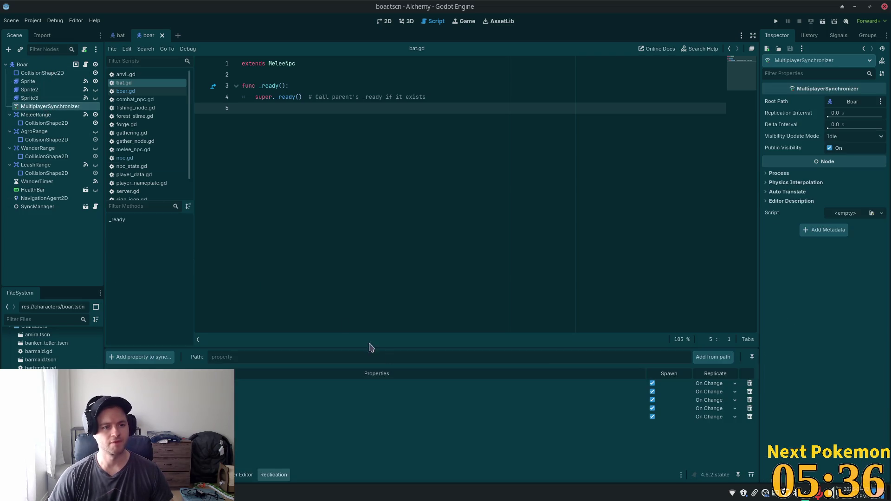
pyautogui.click(157, 361)
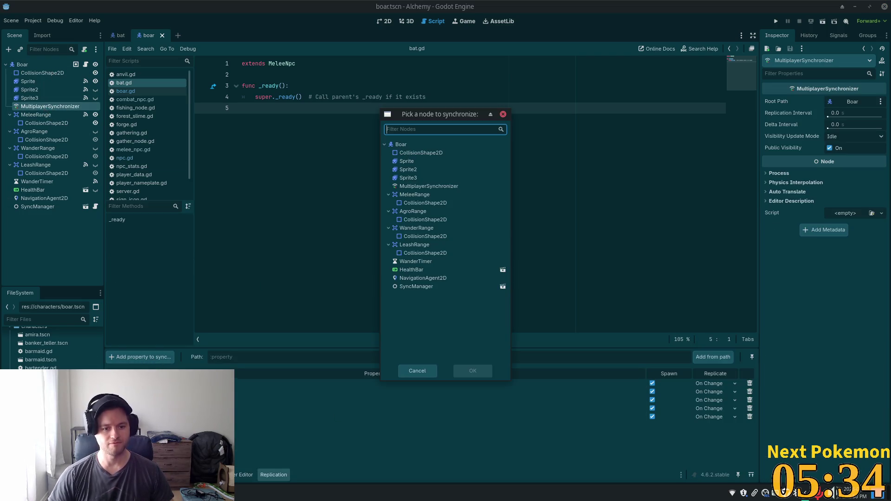
pyautogui.doubleClick(436, 146)
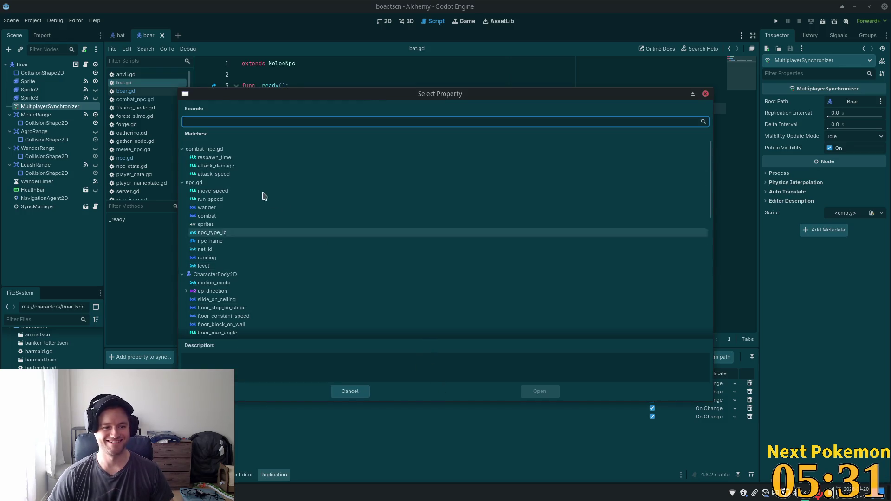
pyautogui.doubleClick(247, 267)
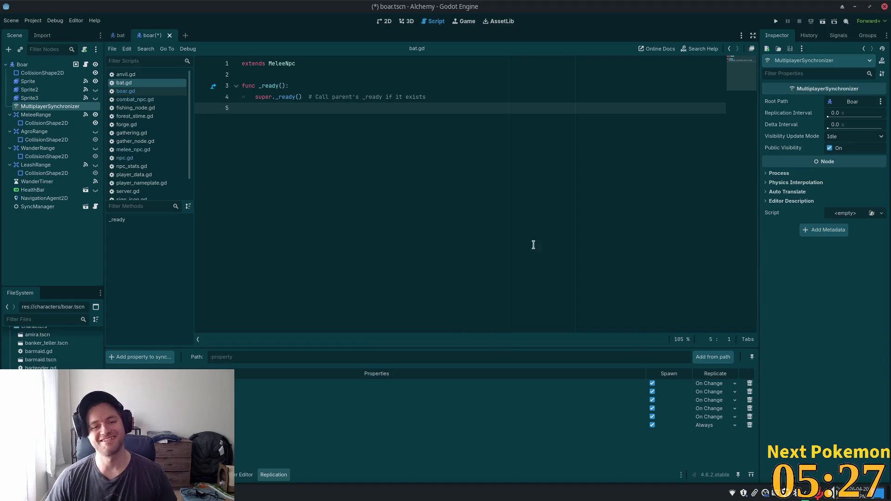
pyautogui.hotkey('ctrl', 's')
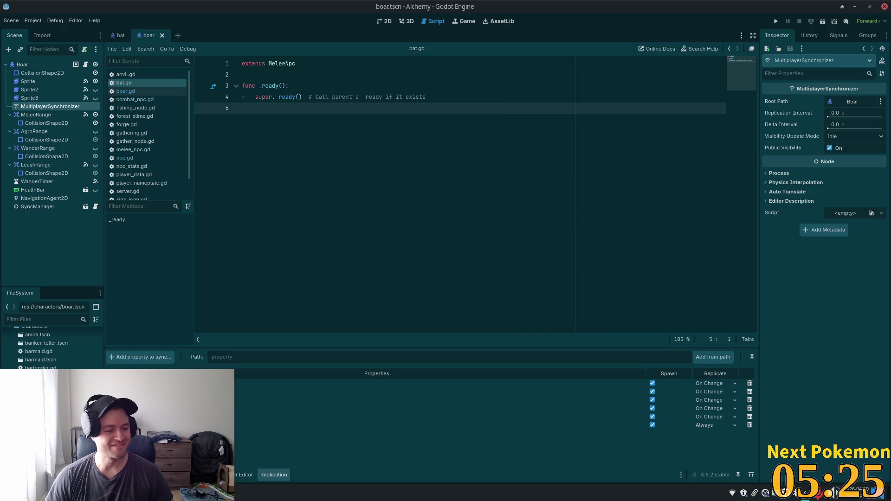
# Open bog_bat and add level to the BogBat synchronizer's replication list
pyautogui.doubleClick(41, 393)
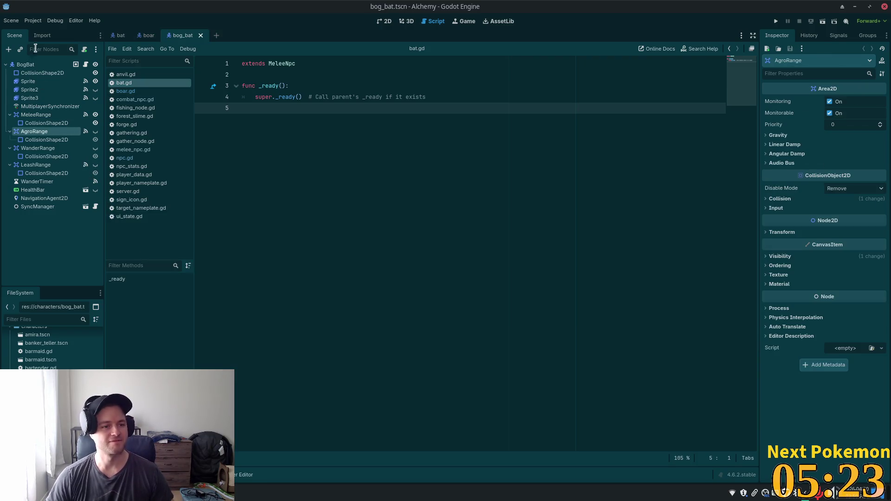
pyautogui.click(50, 106)
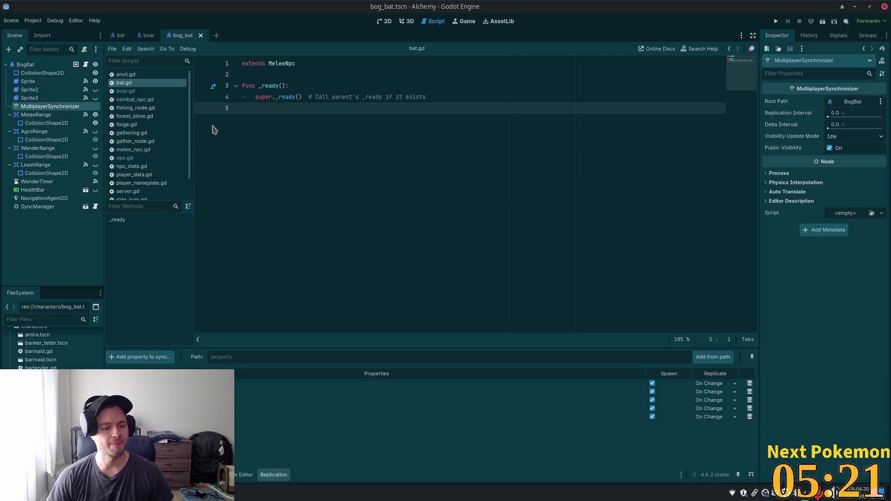
pyautogui.click(139, 356)
pyautogui.click(410, 146)
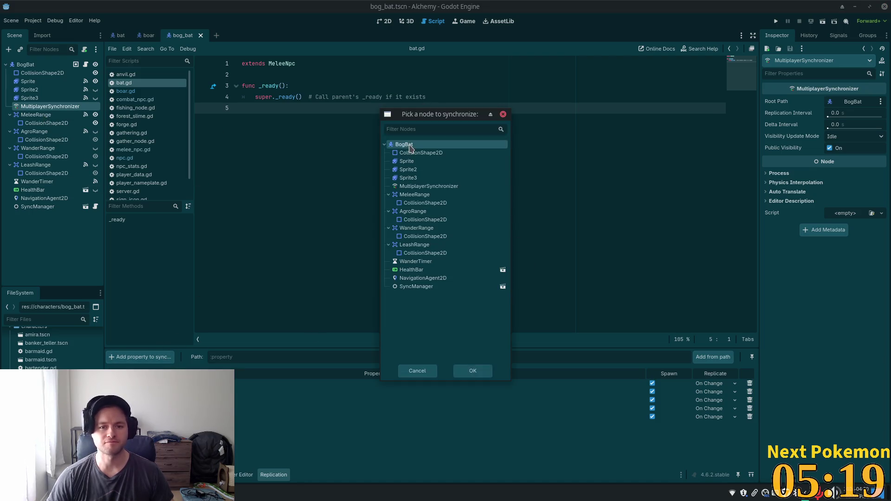
pyautogui.doubleClick(410, 147)
pyautogui.doubleClick(298, 265)
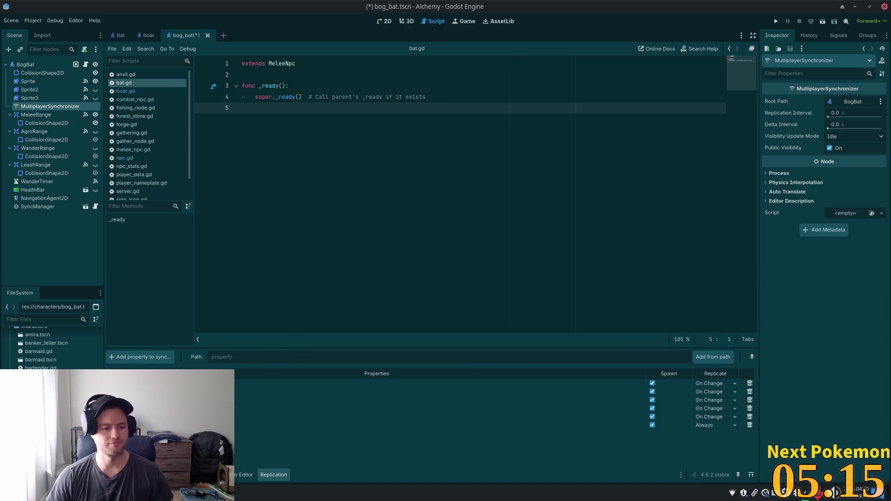
pyautogui.doubleClick(42, 417)
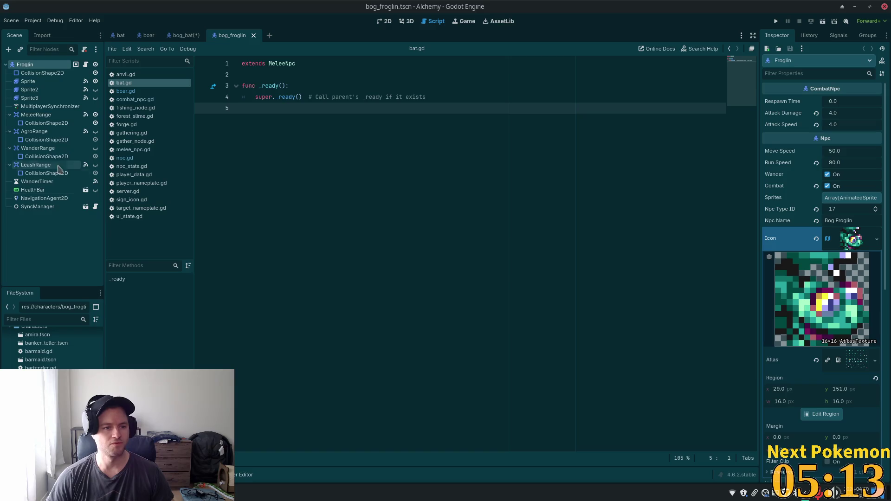
# Add level to the Froglin synchronizer's replicated properties and save bog_froglin.tscn
pyautogui.click(47, 107)
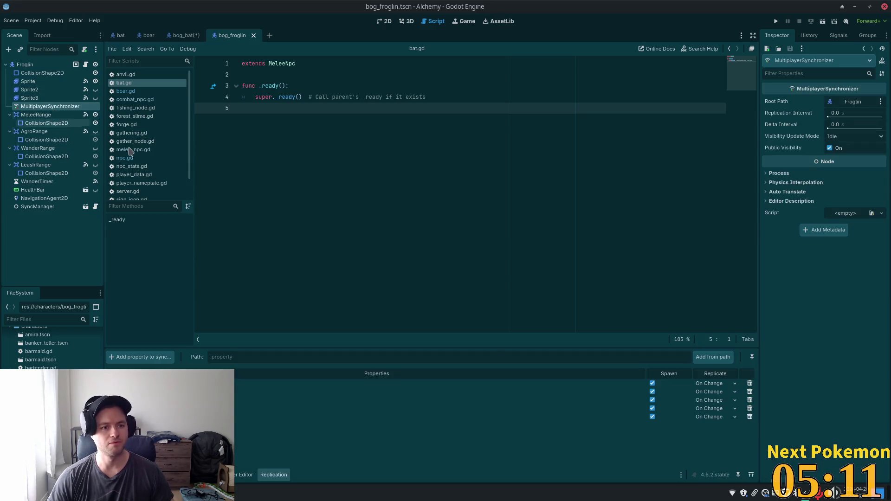
pyautogui.click(140, 357)
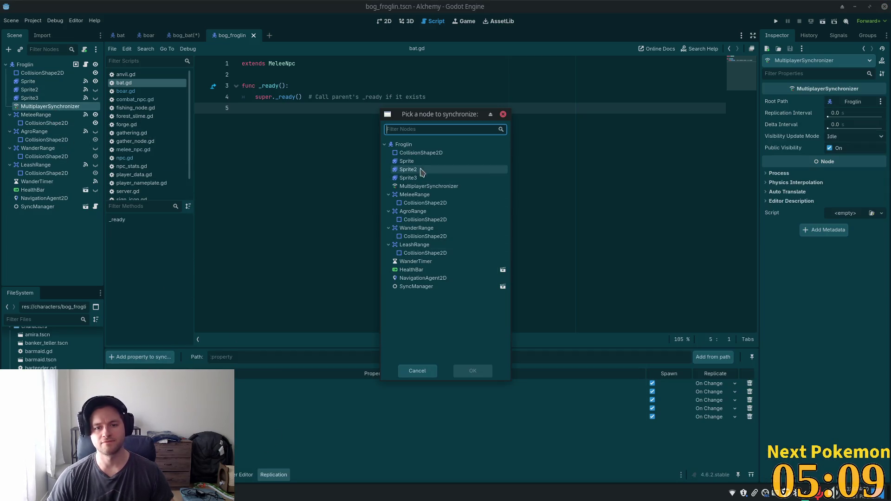
pyautogui.doubleClick(422, 145)
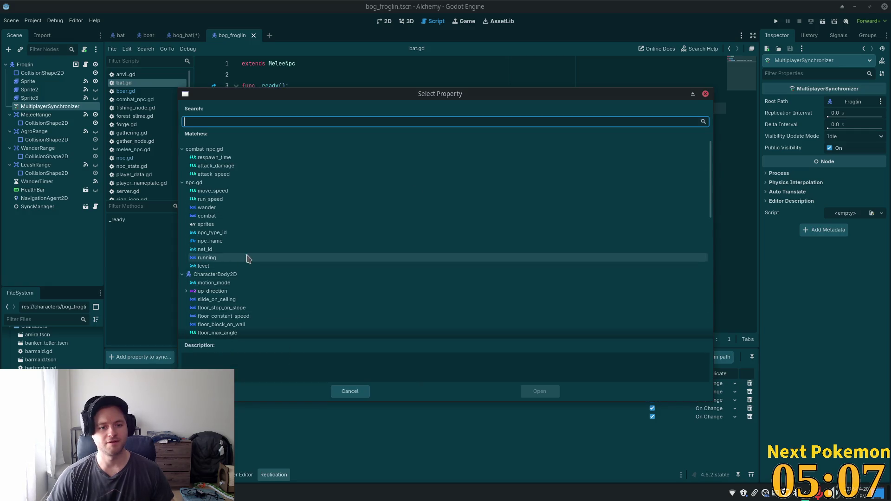
pyautogui.doubleClick(228, 266)
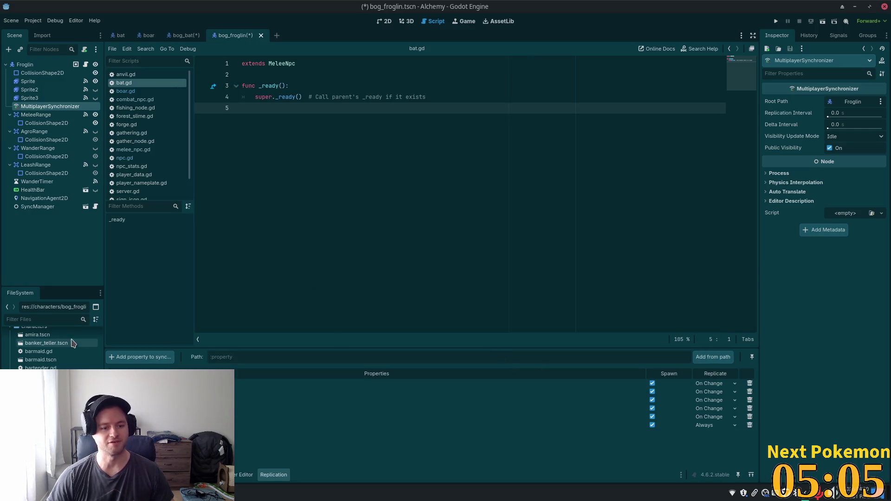
pyautogui.hotkey('ctrl', 's')
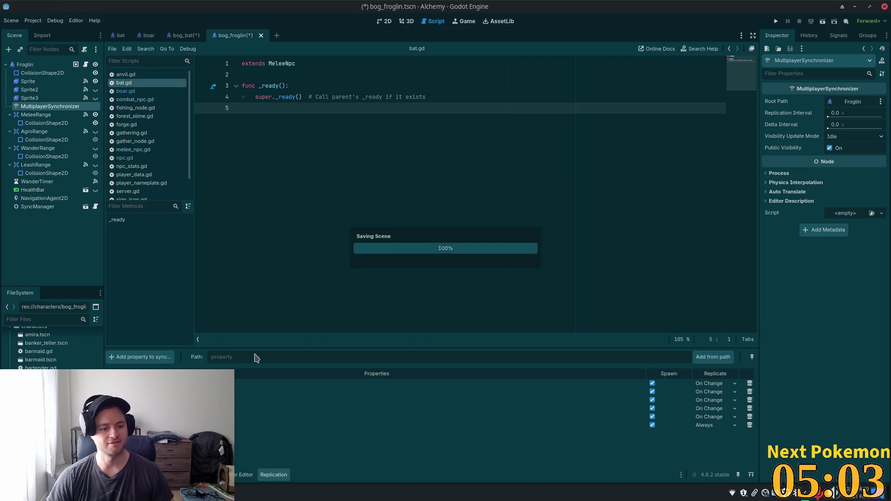
pyautogui.hotkey('ctrl', 'shift', 't')
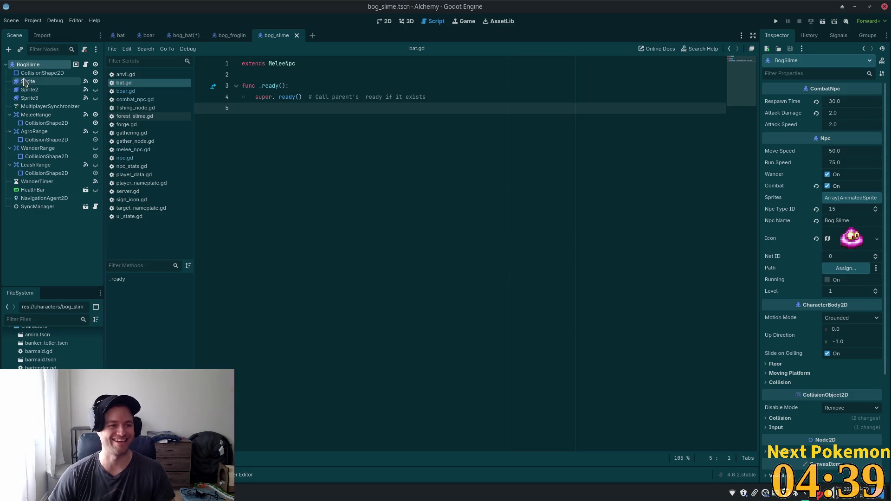
# Add level to the BogSlime synchronizer's replication list and save the bog slime scene
pyautogui.click(52, 106)
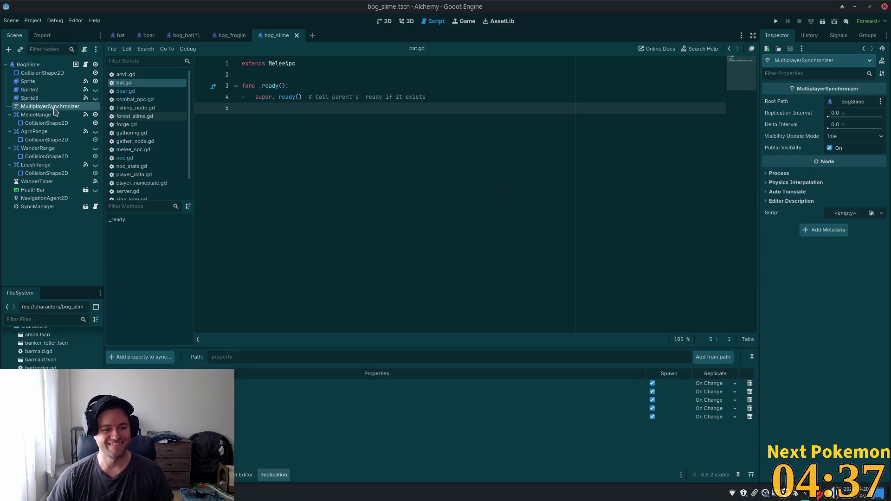
pyautogui.click(142, 358)
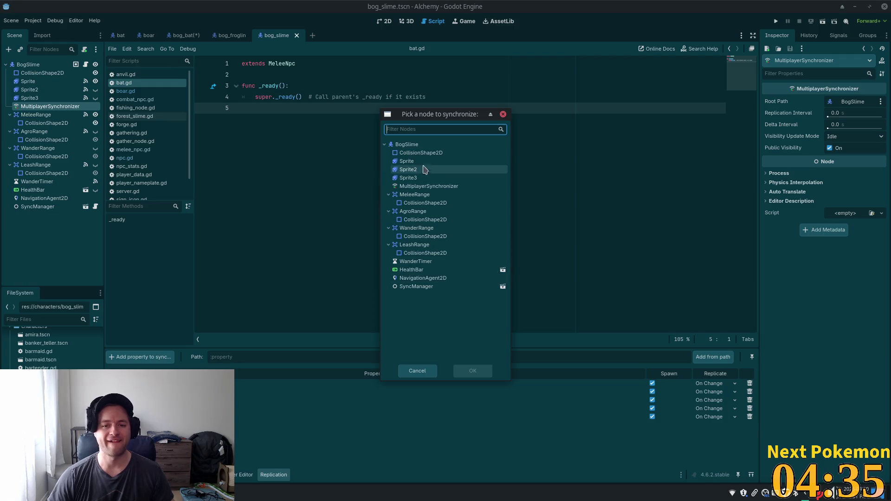
pyautogui.click(413, 148)
pyautogui.doubleClick(413, 147)
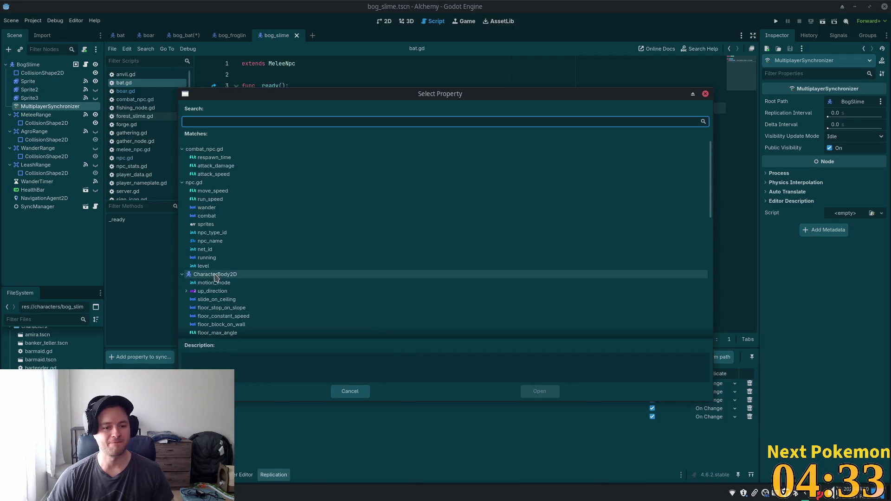
pyautogui.doubleClick(358, 266)
pyautogui.hotkey('ctrl', 's')
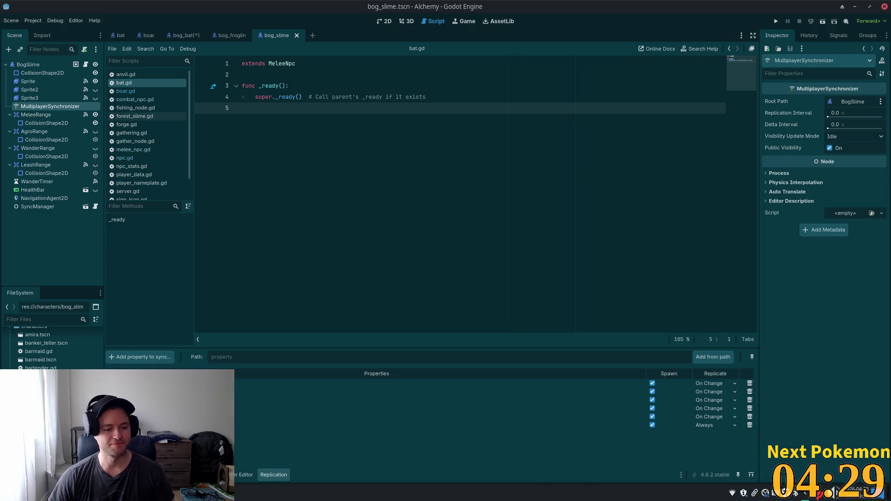
# Add level to the CaveSpider synchronizer's replication list and save the cave spider scene
pyautogui.scroll(-2, 51, 348)
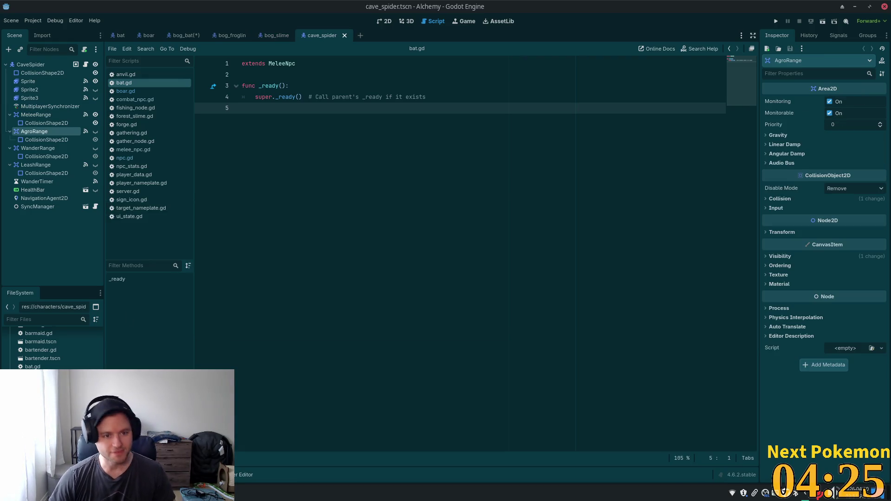
pyautogui.click(50, 106)
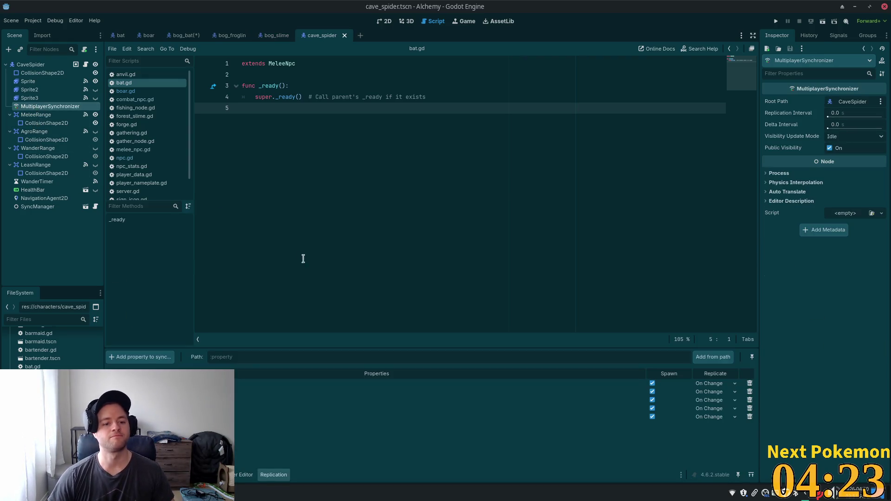
pyautogui.click(161, 361)
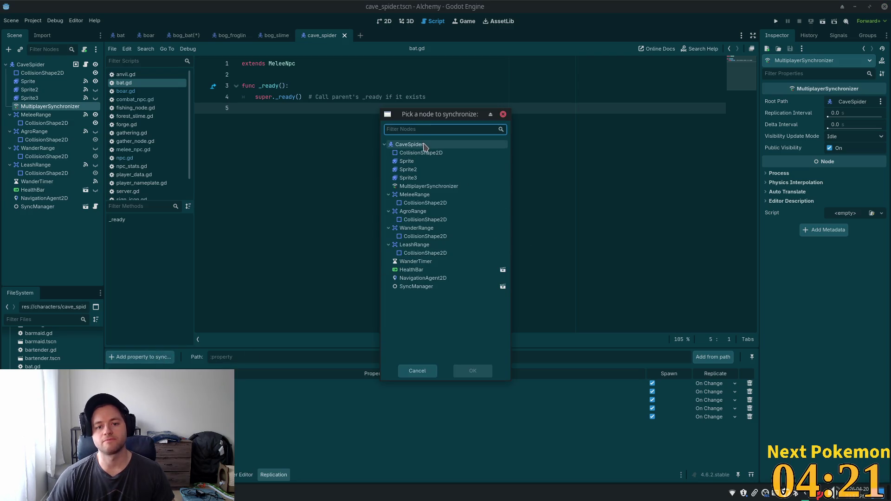
pyautogui.doubleClick(424, 145)
pyautogui.doubleClick(231, 270)
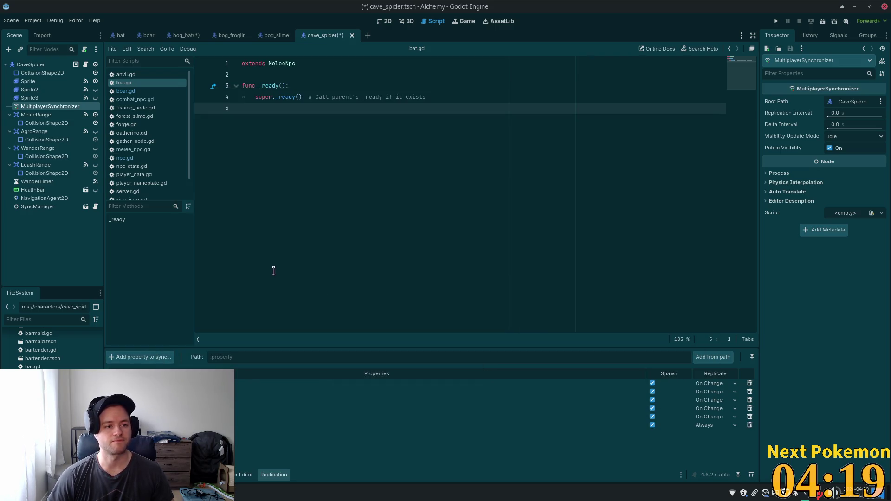
pyautogui.hotkey('ctrl', 's')
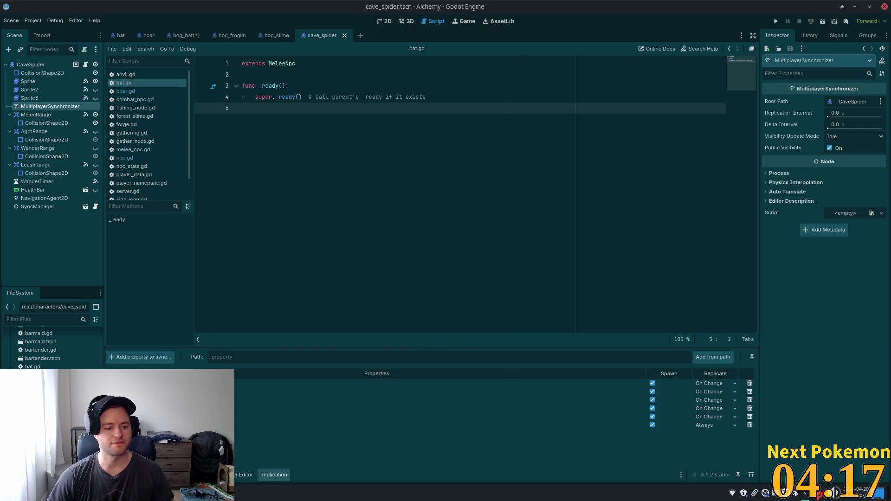
pyautogui.click(183, 35)
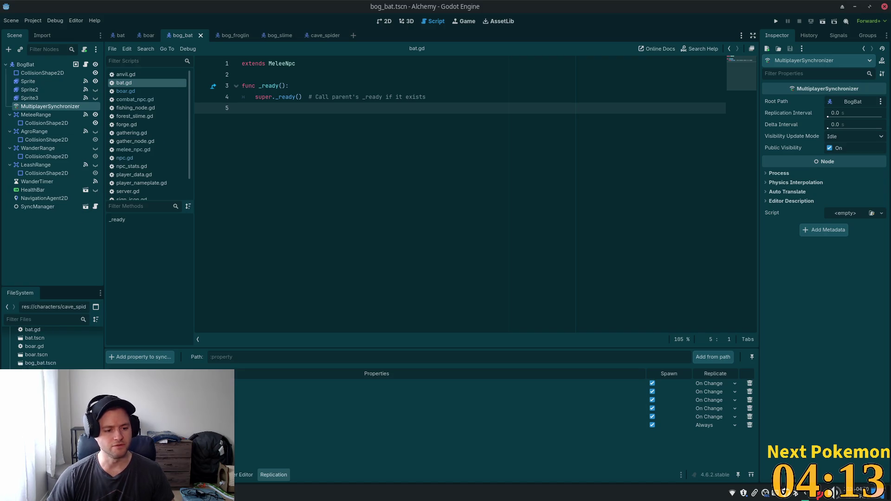
pyautogui.doubleClick(42, 396)
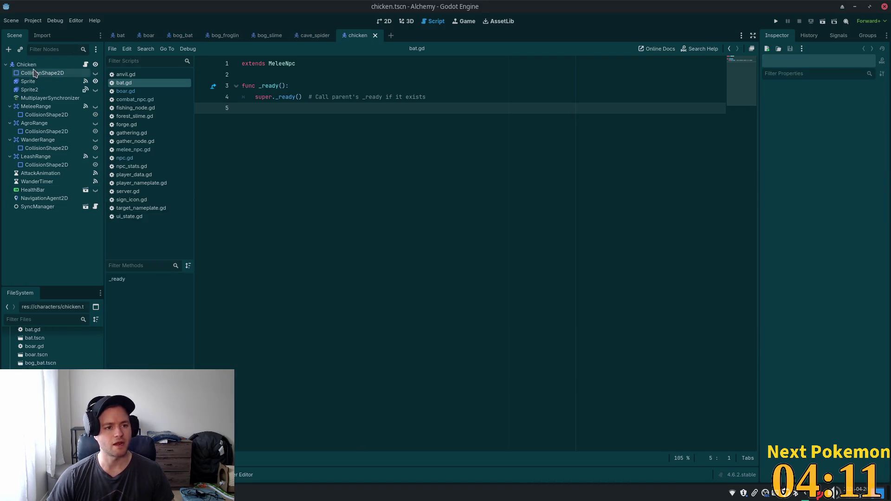
# Add the Chicken root's level property to its MultiplayerSynchronizer sync list and save chicken.tscn
pyautogui.click(41, 98)
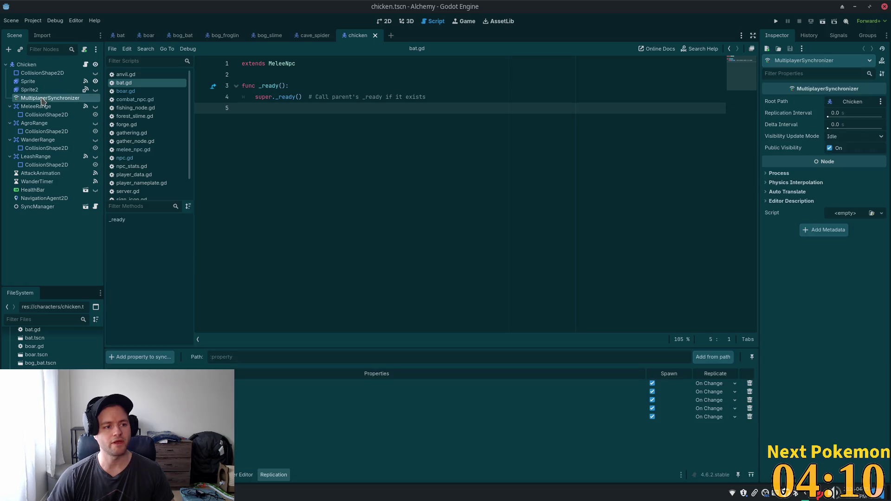
pyautogui.click(134, 357)
pyautogui.doubleClick(405, 145)
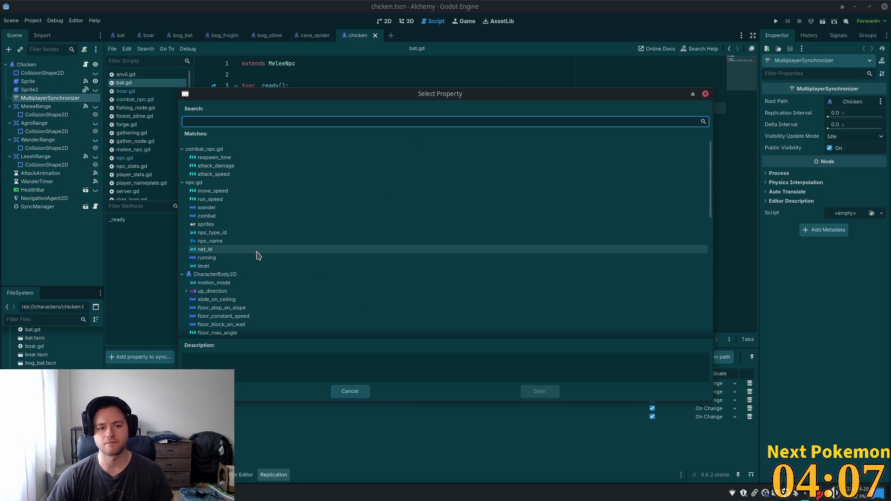
pyautogui.doubleClick(247, 265)
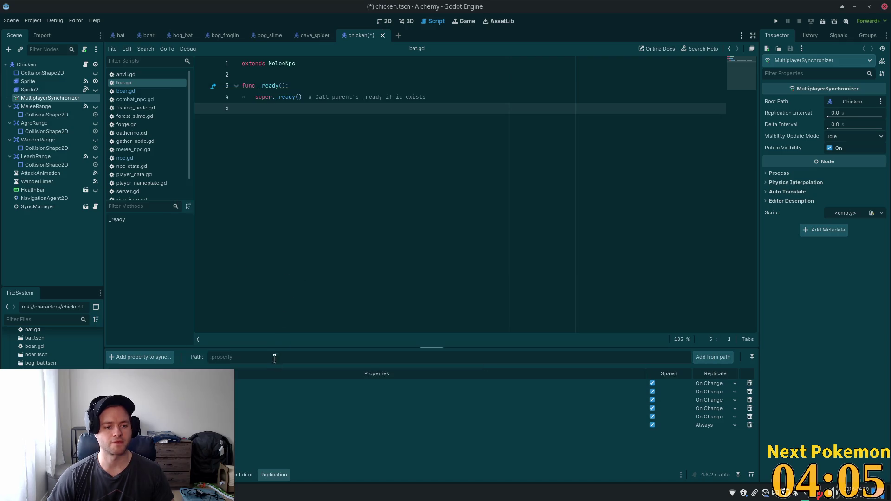
pyautogui.hotkey('ctrl', 's')
# Add the Cow root's level property to its synced properties and save cow.tscn
pyautogui.scroll(-1, 52, 348)
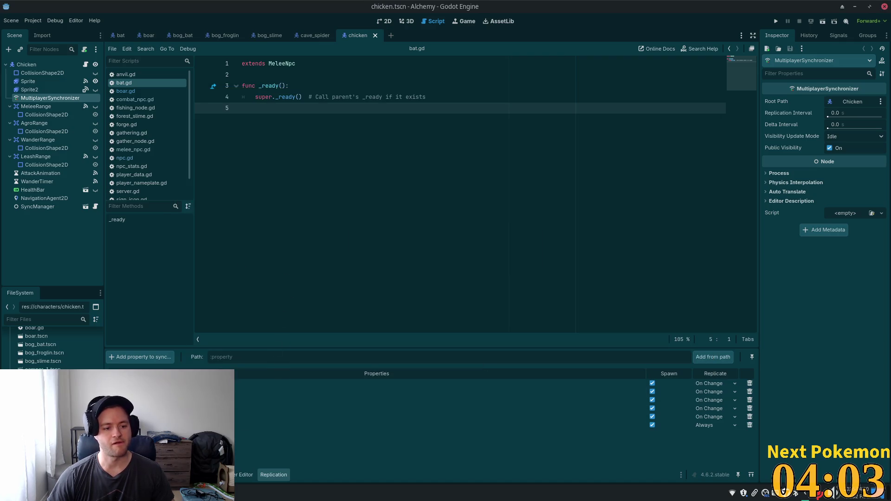
pyautogui.scroll(-1, 51, 348)
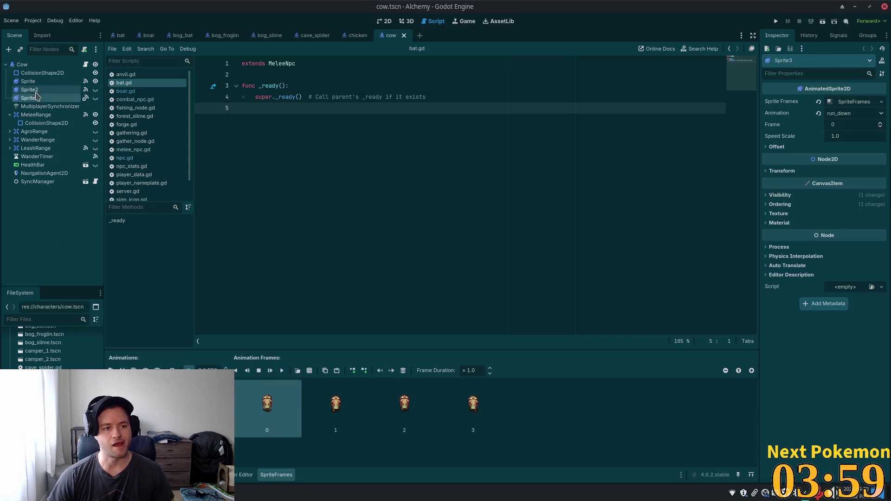
pyautogui.click(36, 108)
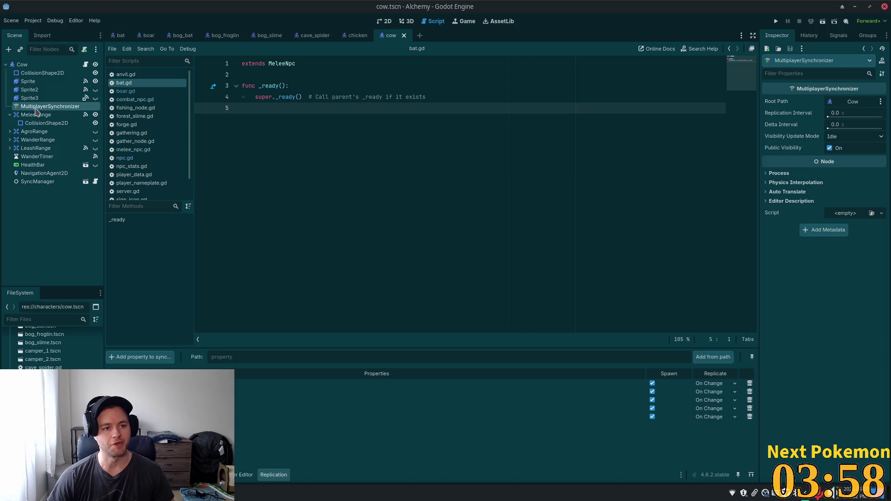
pyautogui.click(148, 357)
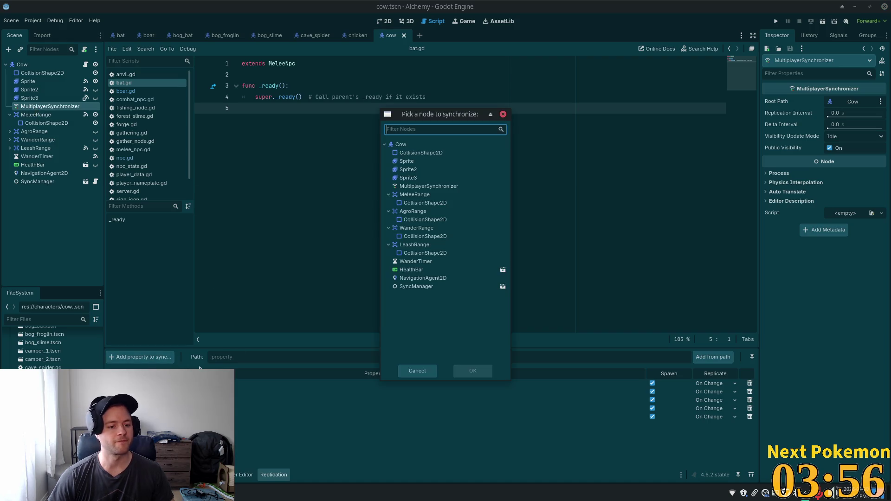
pyautogui.doubleClick(422, 145)
pyautogui.doubleClick(234, 272)
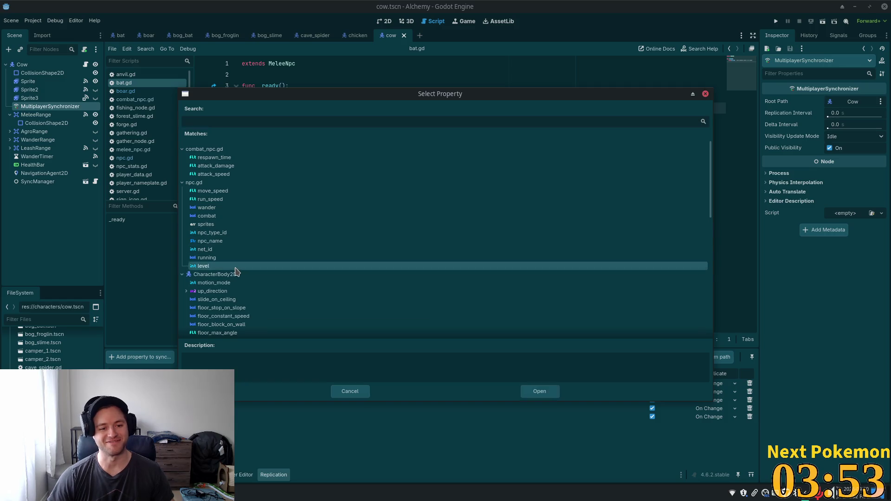
pyautogui.hotkey('ctrl', 's')
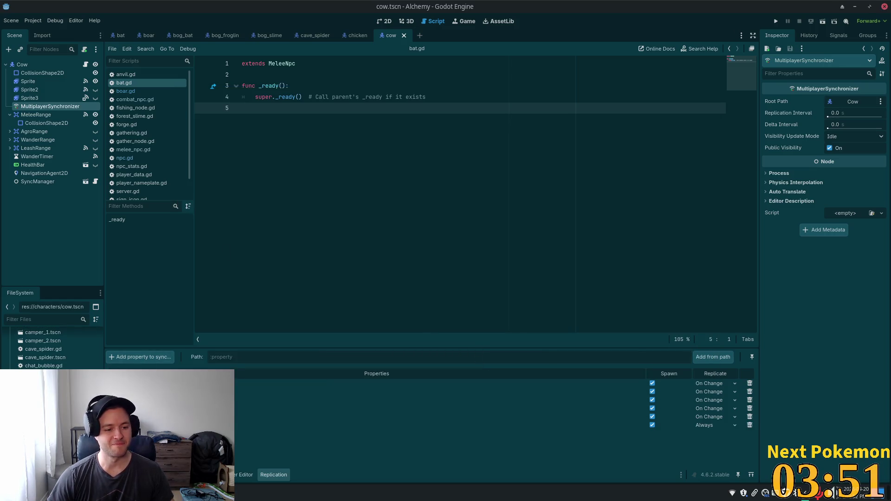
pyautogui.doubleClick(44, 399)
# Add the Crab root's level property to crab.tscn's replication list, correcting a wrong node pick, and save
pyautogui.click(46, 106)
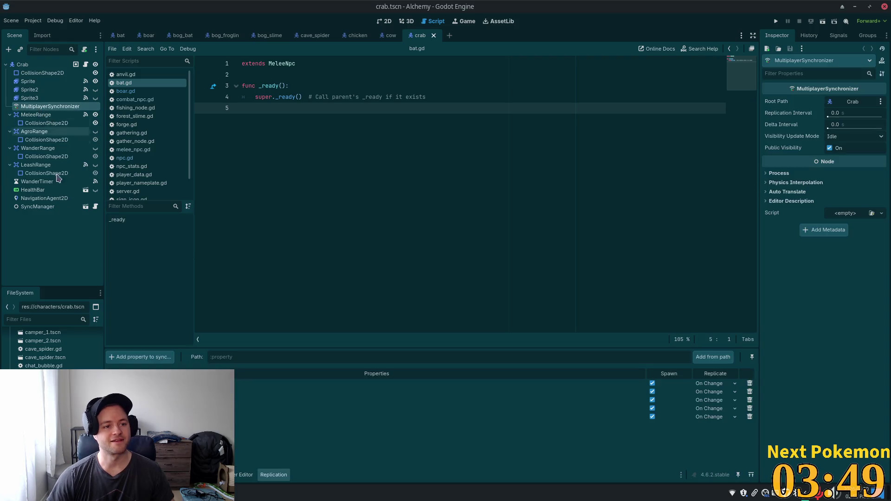
pyautogui.click(140, 357)
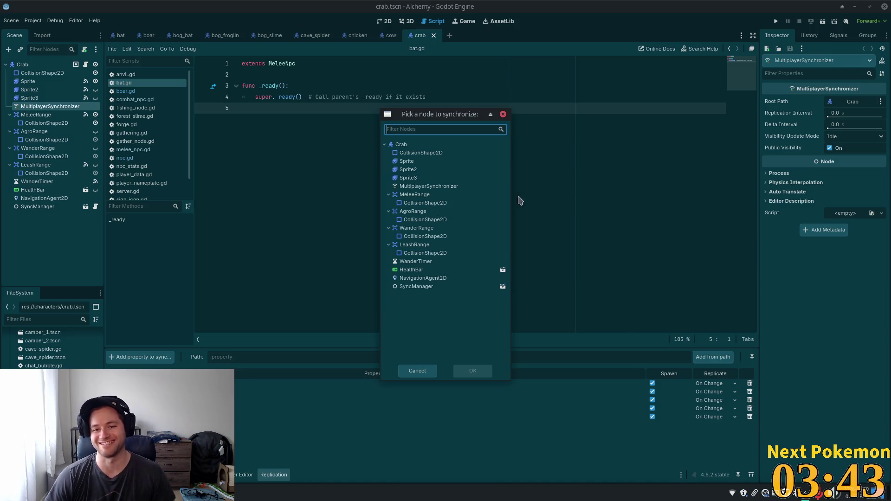
pyautogui.doubleClick(421, 186)
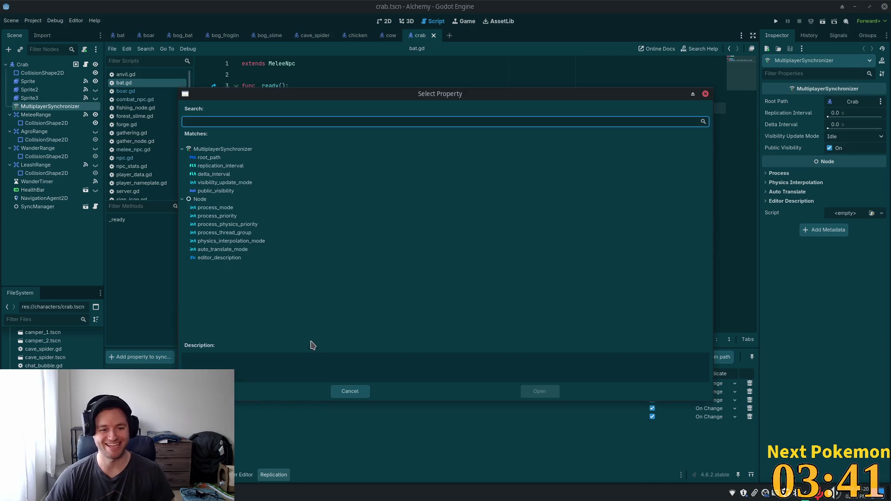
pyautogui.click(350, 391)
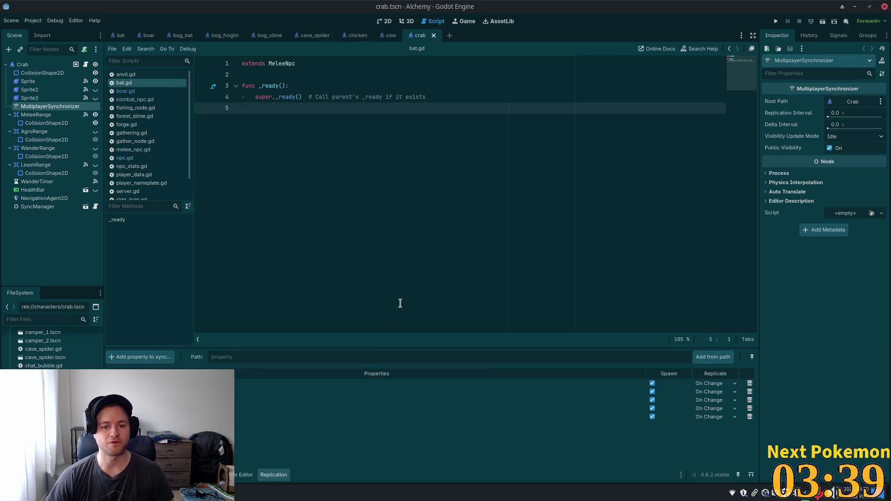
pyautogui.click(141, 360)
pyautogui.doubleClick(408, 153)
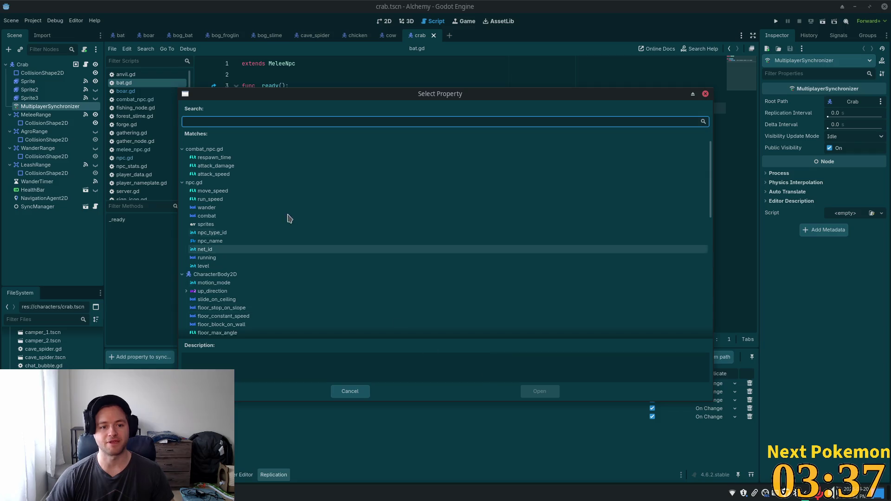
pyautogui.doubleClick(254, 266)
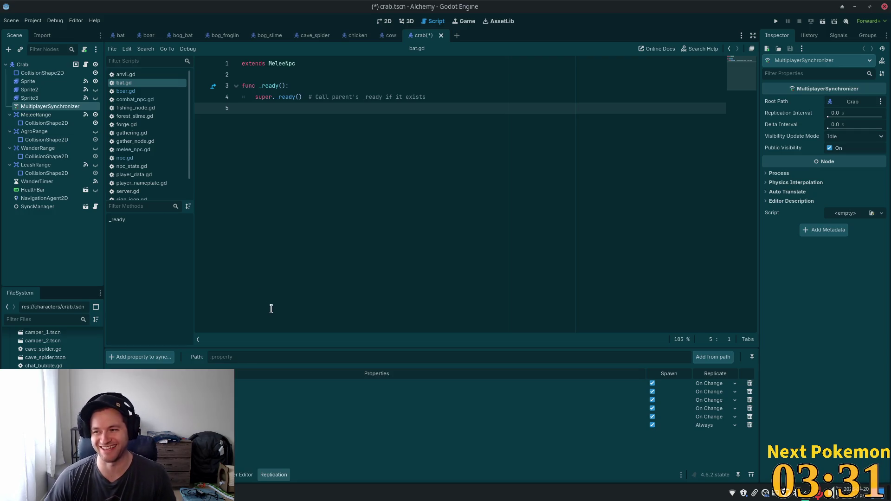
pyautogui.hotkey('ctrl', 's')
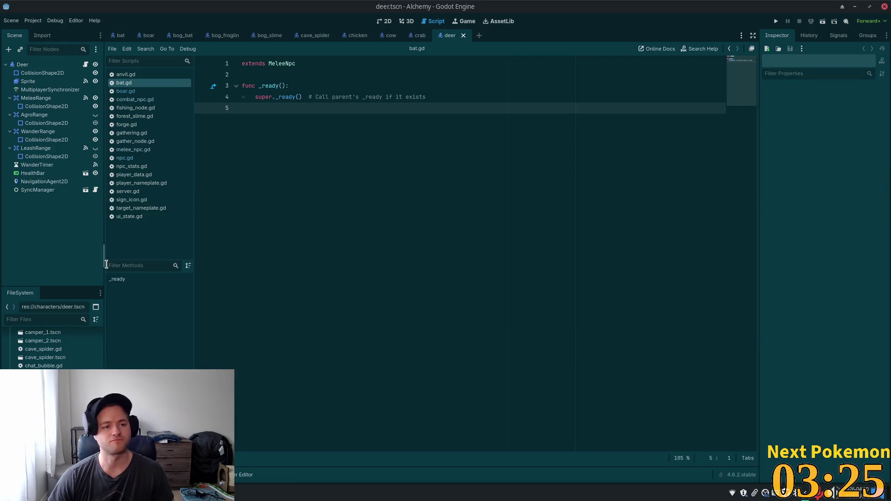
# Add the Deer root's level property to deer.tscn's synced properties and save the scene
pyautogui.click(41, 65)
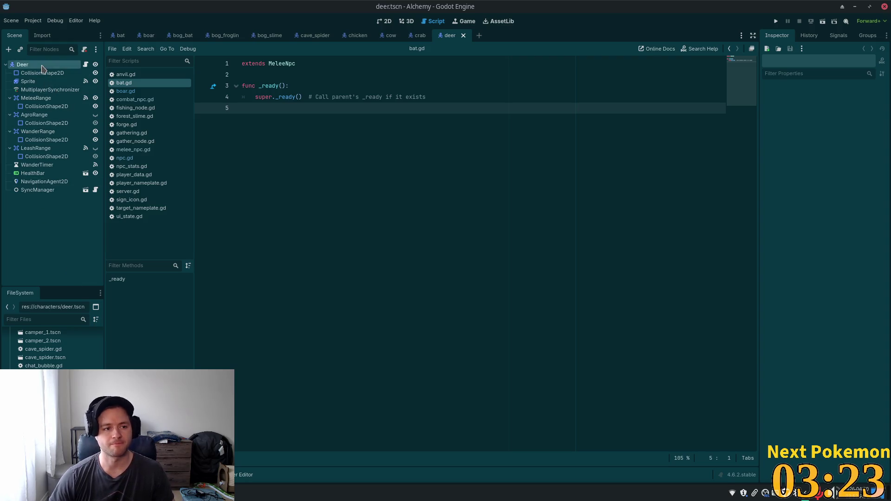
pyautogui.doubleClick(41, 66)
pyautogui.click(59, 89)
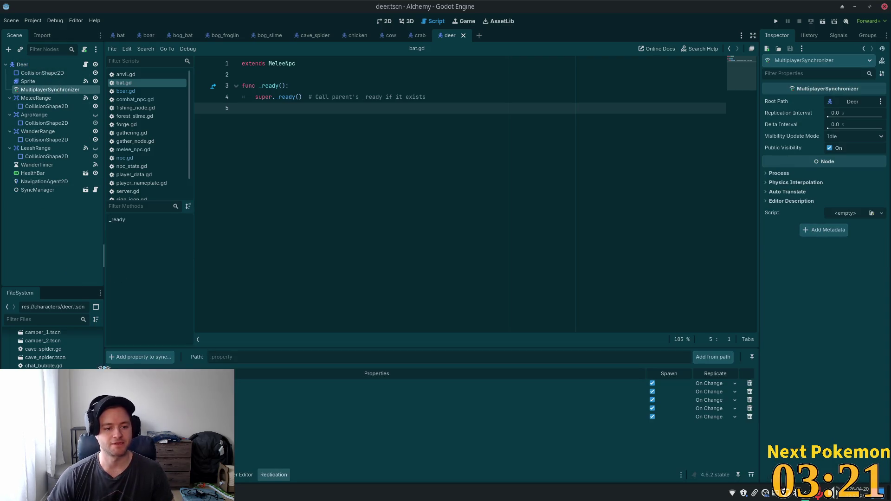
pyautogui.click(170, 356)
pyautogui.doubleClick(401, 144)
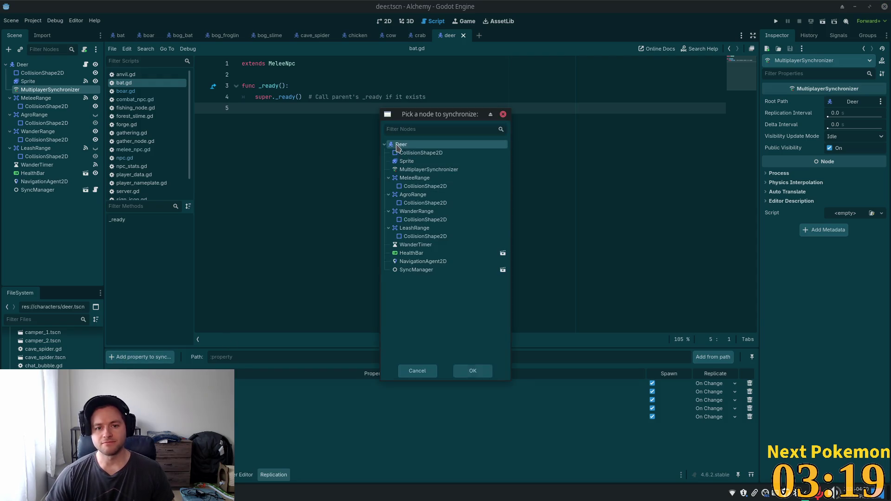
pyautogui.doubleClick(242, 268)
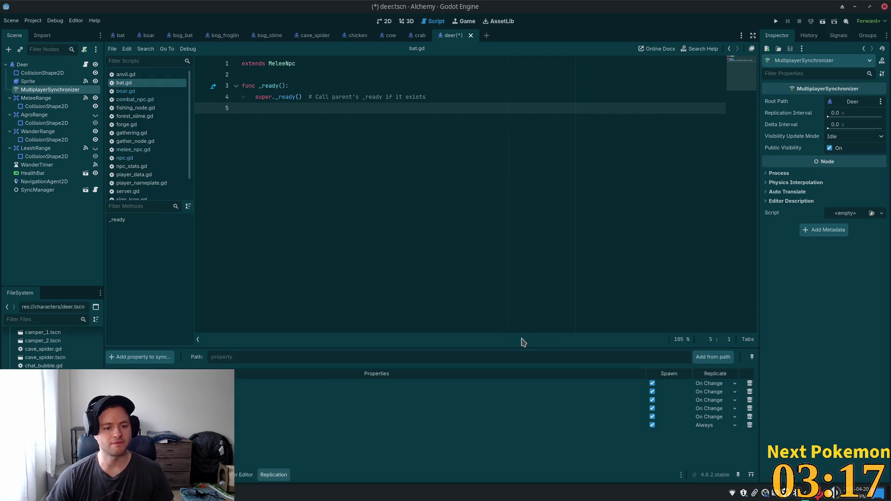
pyautogui.hotkey('ctrl', 's')
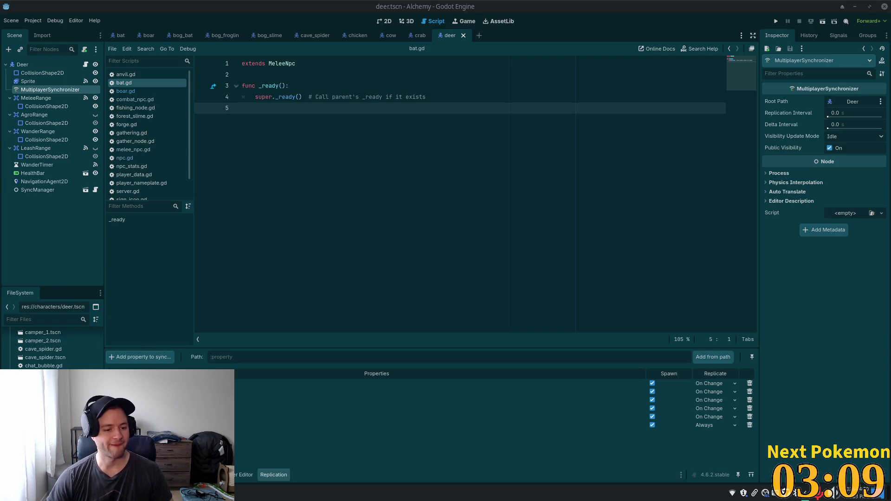
pyautogui.scroll(-2, 56, 343)
pyautogui.doubleClick(40, 412)
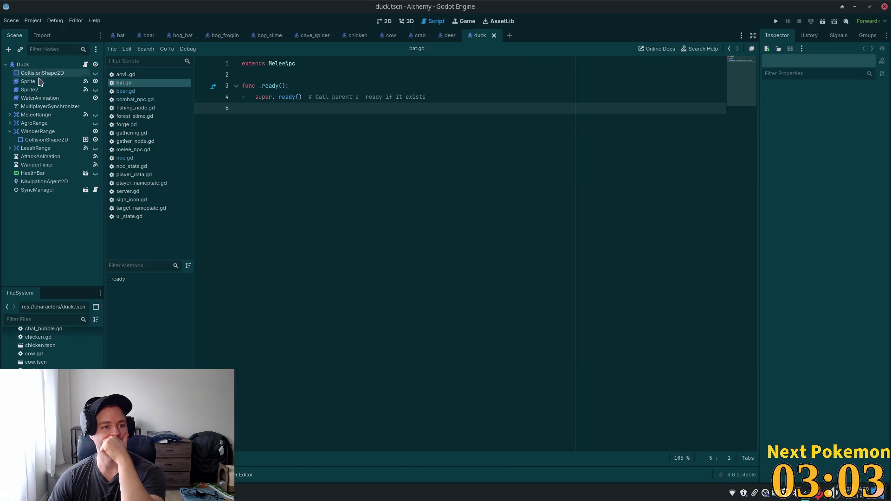
# Sync the Duck root's level property in duck.tscn's MultiplayerSynchronizer and save the scene
pyautogui.click(70, 107)
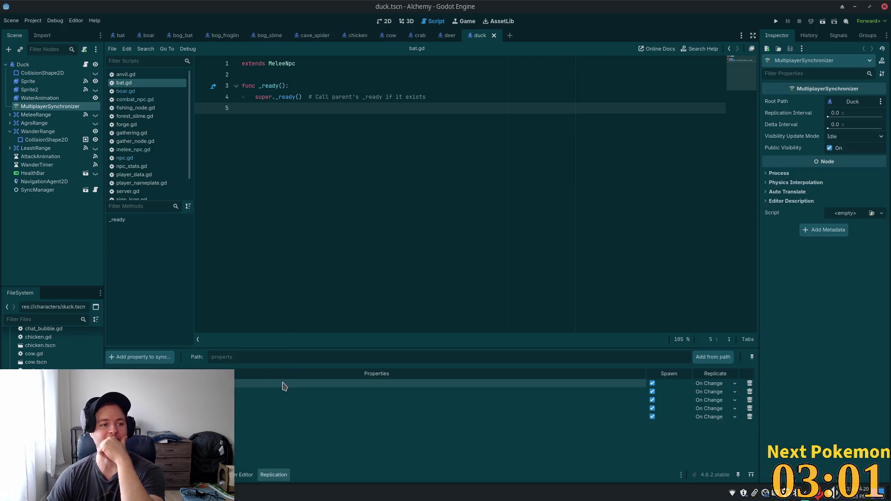
pyautogui.click(145, 356)
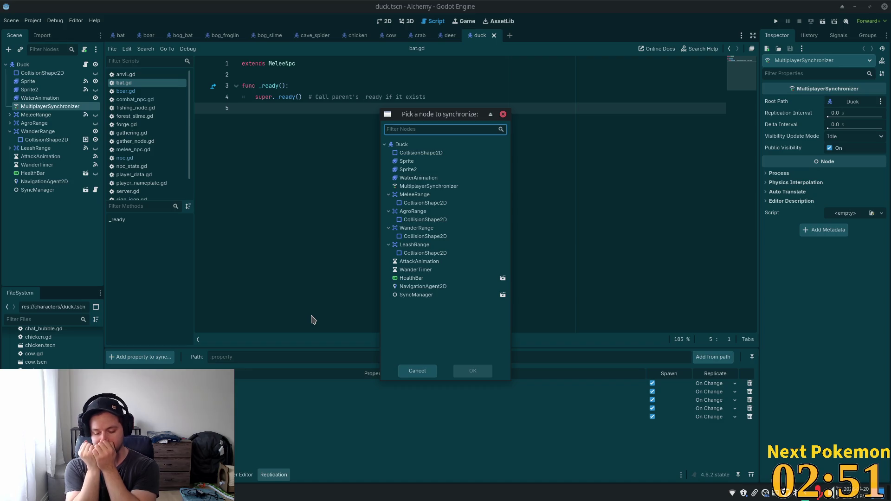
pyautogui.doubleClick(415, 144)
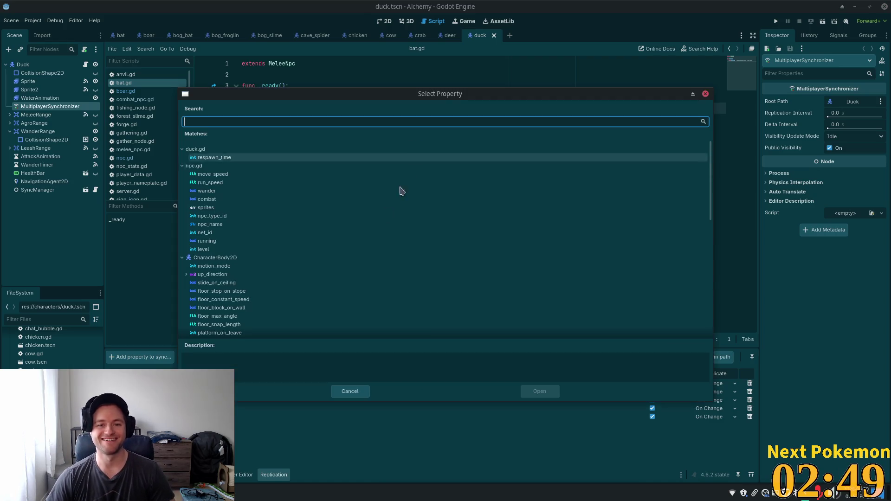
pyautogui.doubleClick(231, 250)
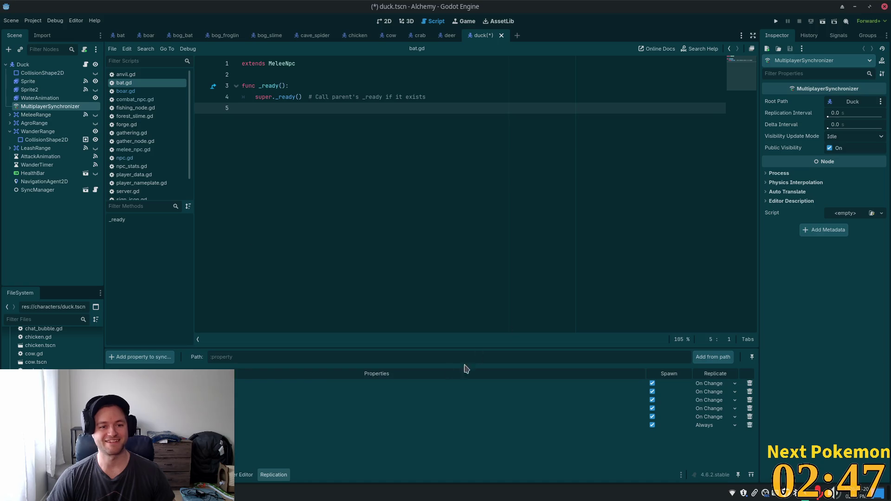
pyautogui.hotkey('ctrl', 's')
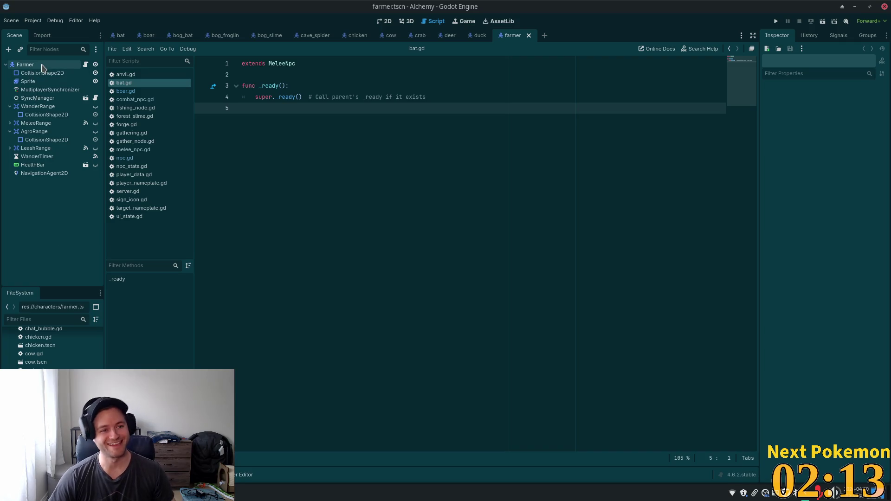
# Add the Farmer root's level property to farmer.tscn's sync list and save it
pyautogui.click(45, 92)
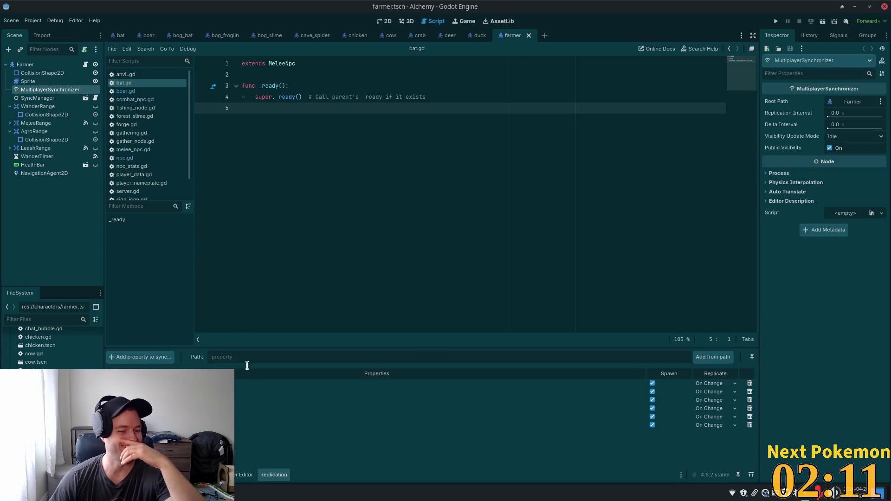
pyautogui.click(145, 359)
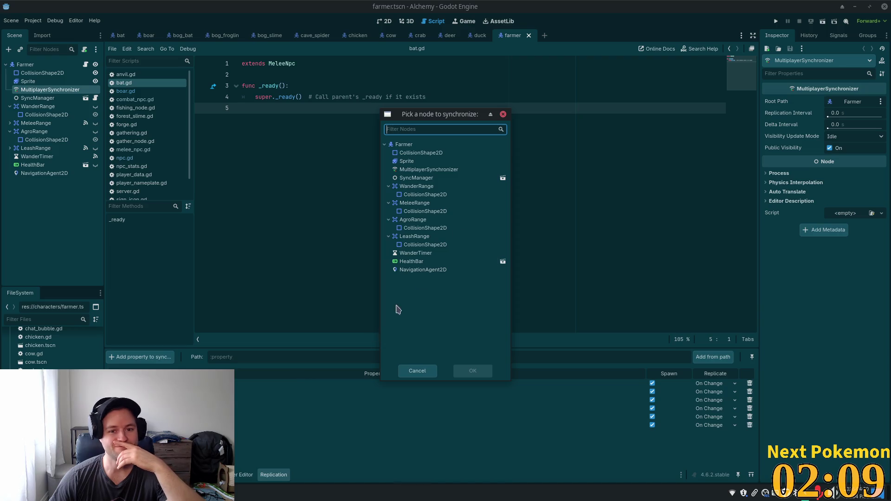
pyautogui.doubleClick(434, 141)
pyautogui.doubleClick(328, 268)
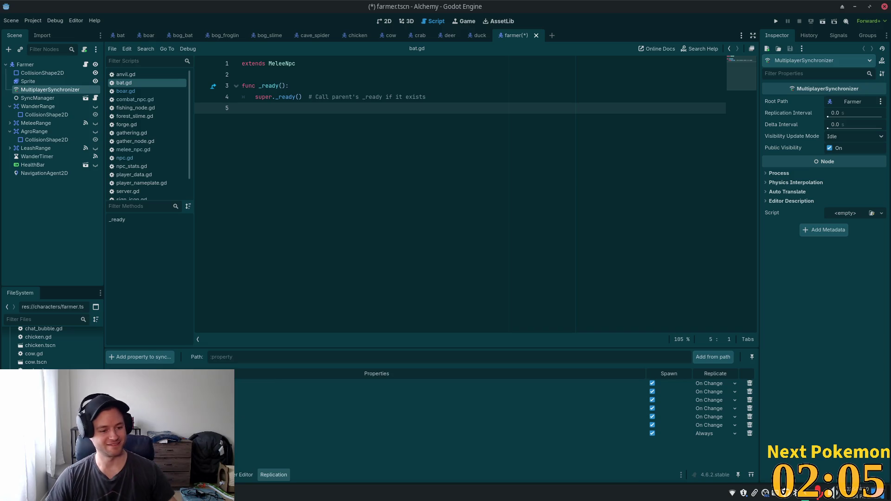
pyautogui.hotkey('ctrl', 's')
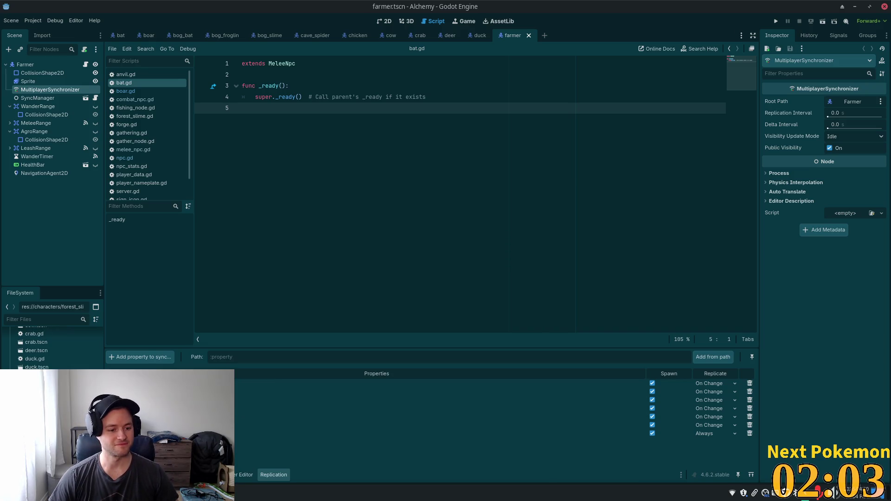
# In forest_slime.tscn, add the ForestSlime root's level property to the synced properties
pyautogui.doubleClick(41, 392)
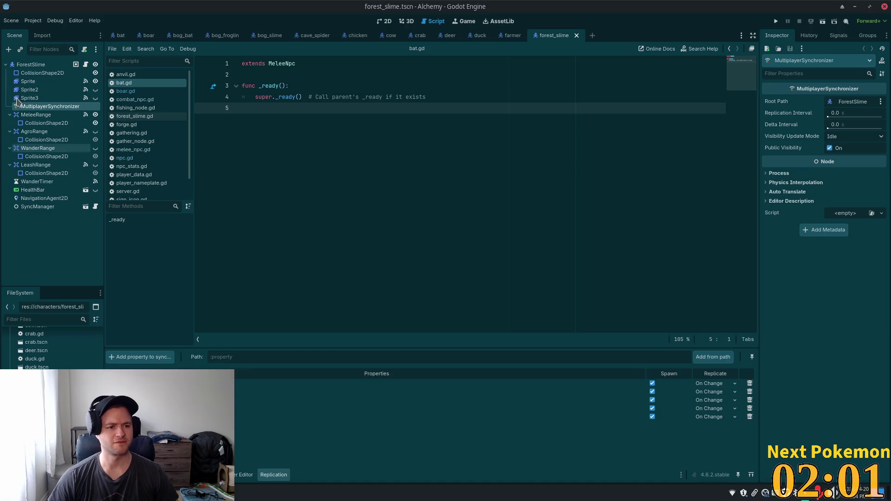
pyautogui.click(165, 357)
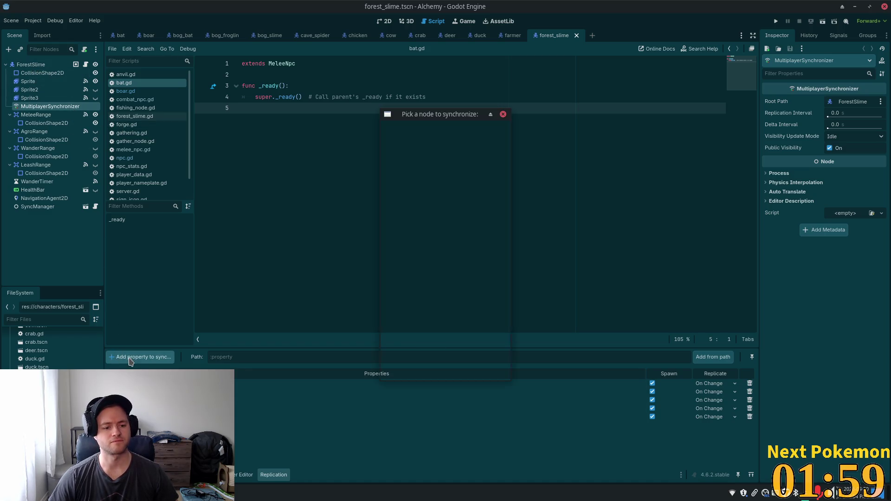
pyautogui.click(436, 144)
pyautogui.doubleClick(436, 144)
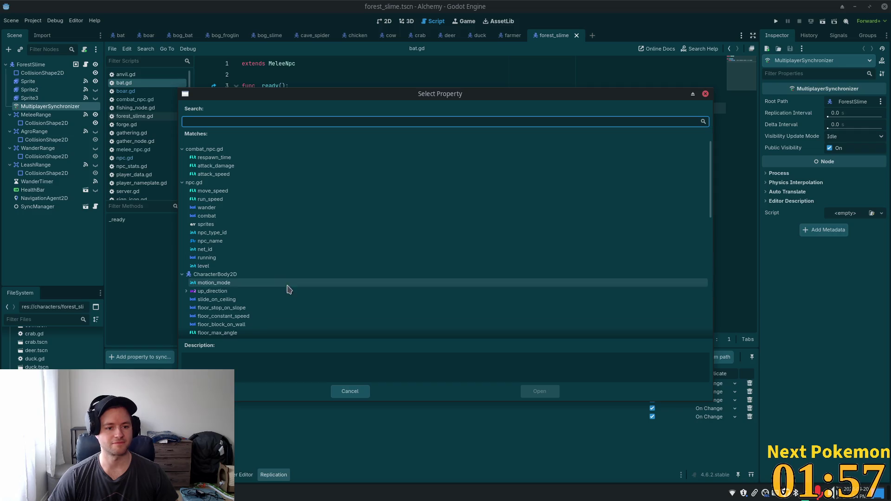
pyautogui.click(301, 265)
pyautogui.click(533, 392)
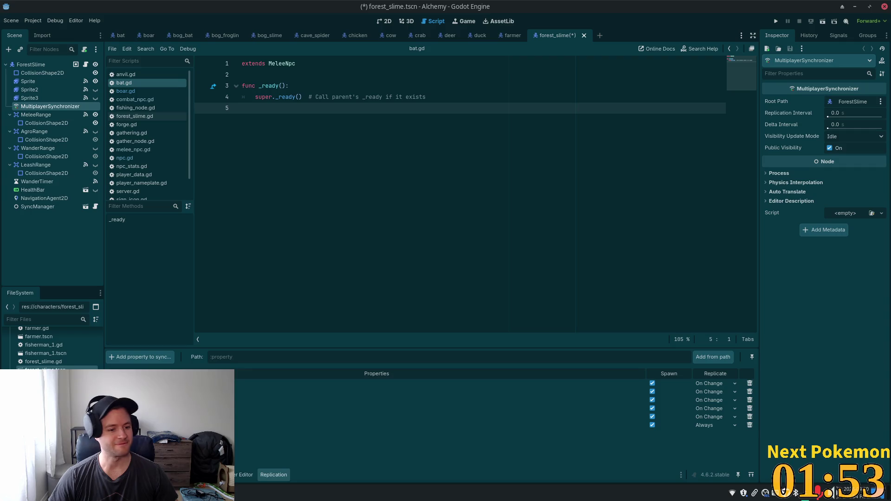
pyautogui.doubleClick(46, 386)
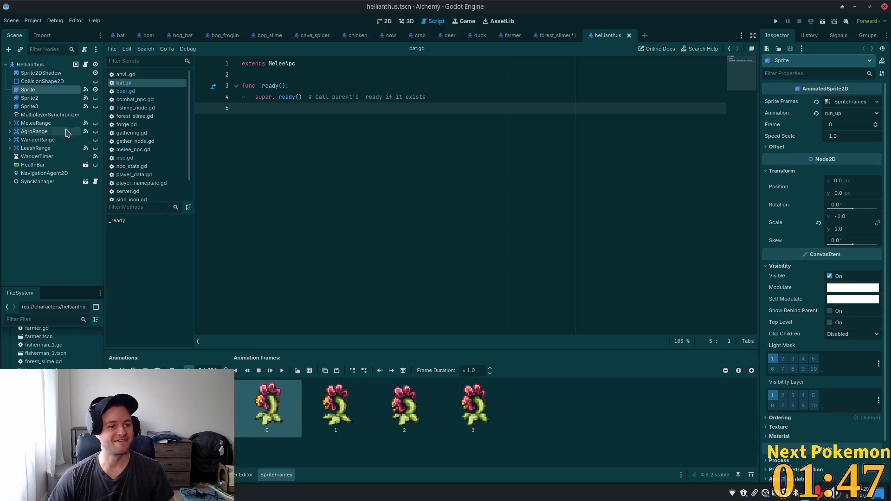
# Add the Hellianthus root's level property to its replication list and save the scene
pyautogui.click(50, 114)
pyautogui.click(139, 356)
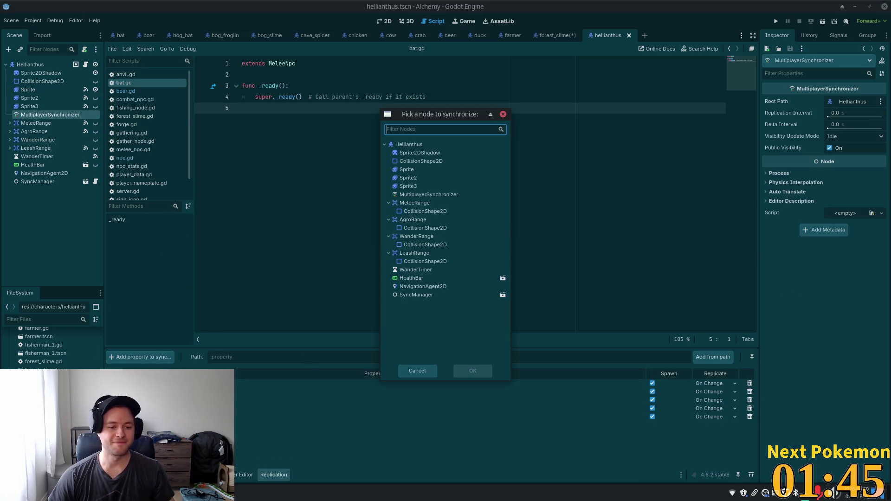
pyautogui.doubleClick(426, 145)
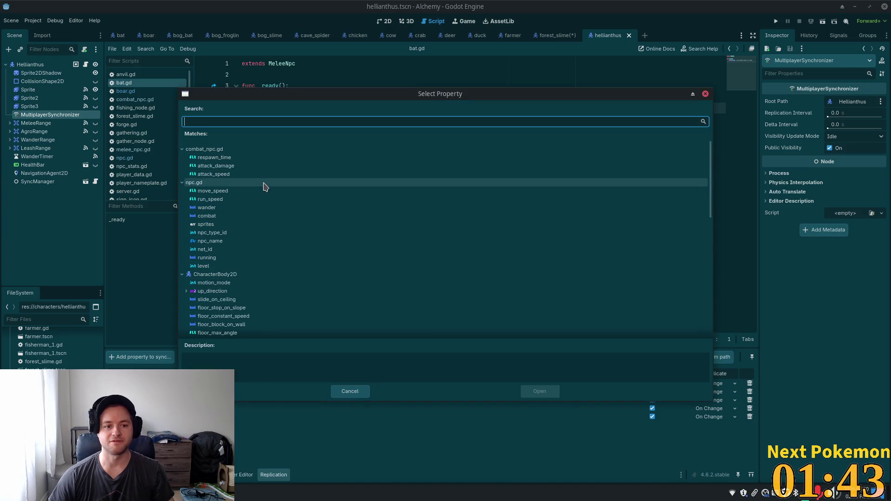
pyautogui.doubleClick(232, 266)
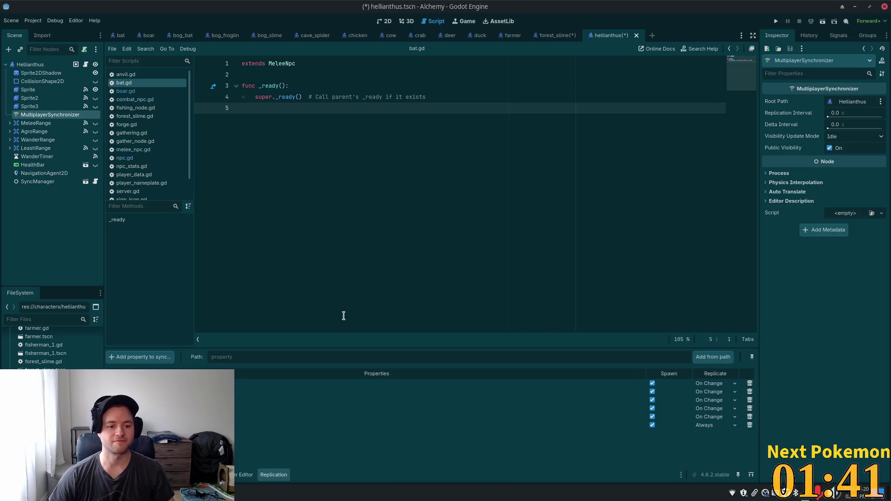
pyautogui.hotkey('ctrl', 's')
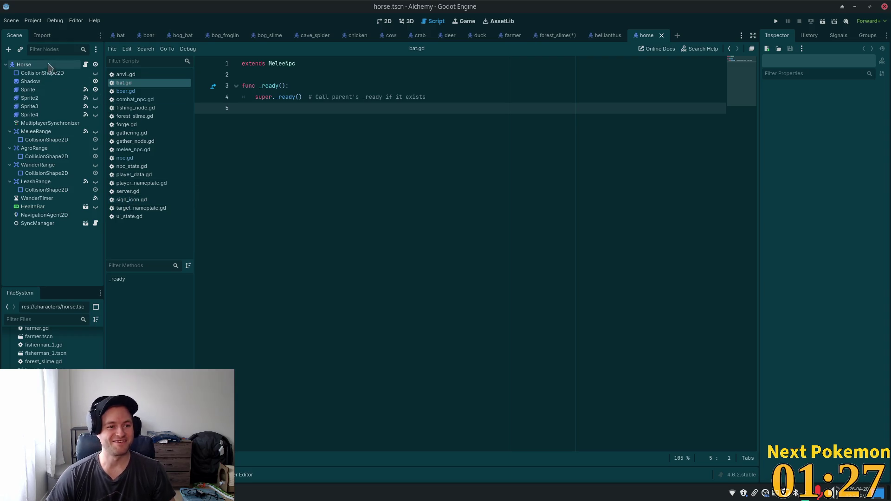
# Sync the Horse root's level property in horse.tscn's MultiplayerSynchronizer and save the scene
pyautogui.click(51, 122)
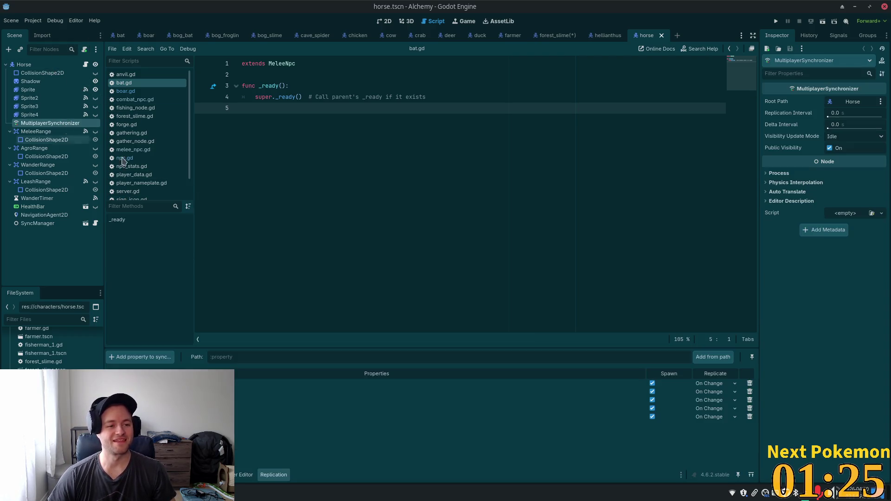
pyautogui.click(139, 357)
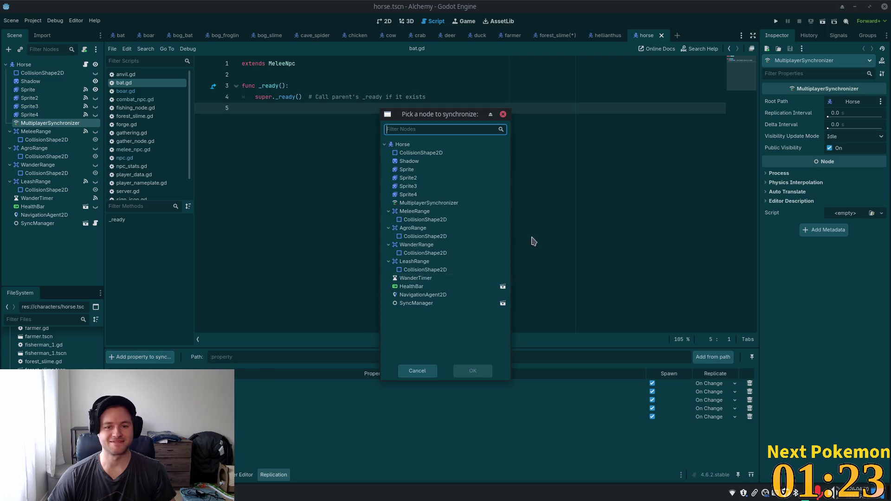
pyautogui.doubleClick(424, 145)
pyautogui.doubleClick(240, 286)
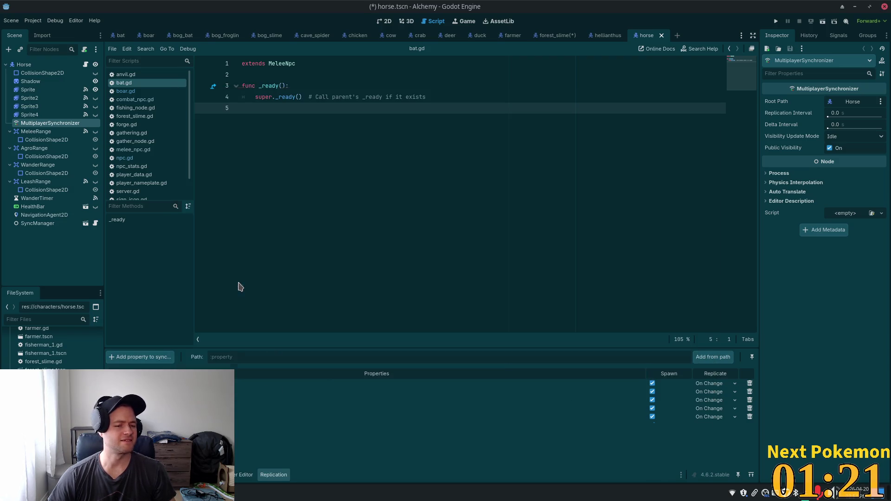
pyautogui.hotkey('ctrl', 's')
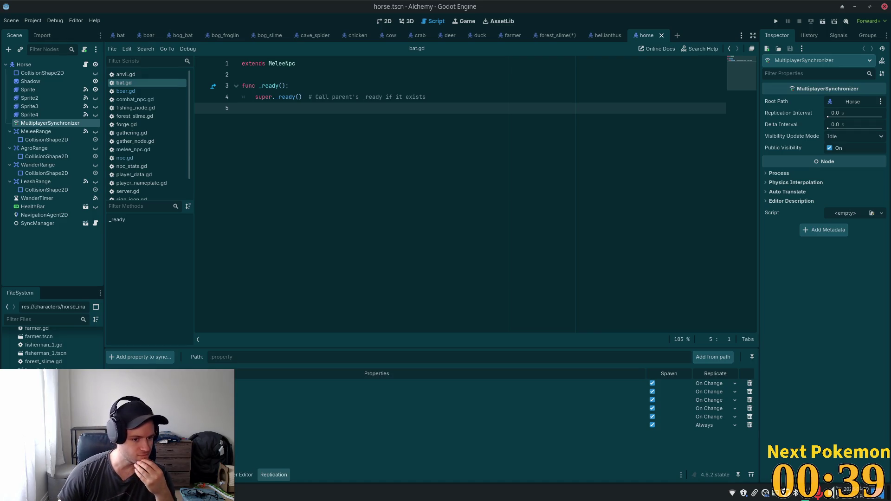
pyautogui.press('Return')
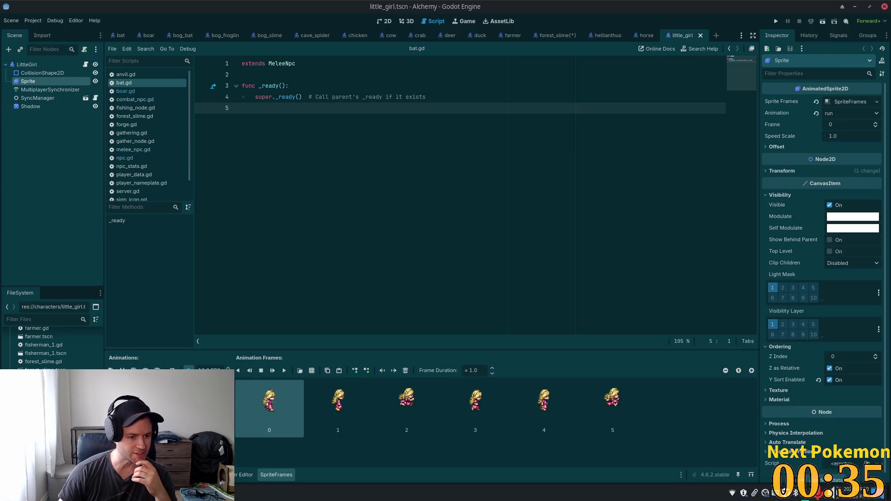
# Add the Orc root's level property to orc.tscn's synced properties and save the scene
pyautogui.scroll(-3, 51, 348)
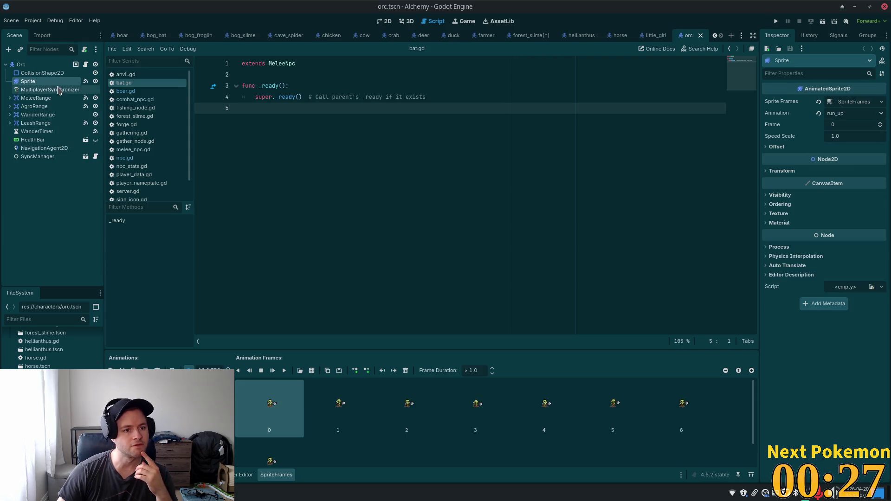
pyautogui.click(59, 89)
pyautogui.click(159, 358)
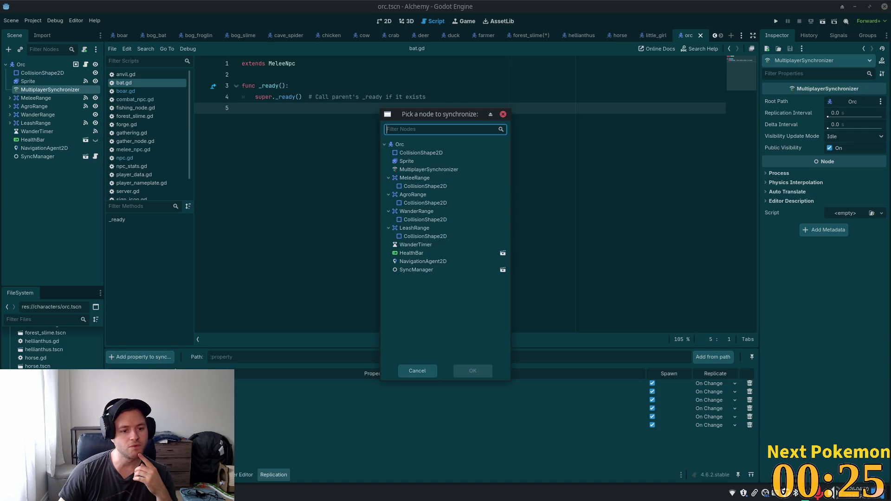
pyautogui.doubleClick(413, 144)
pyautogui.click(244, 267)
pyautogui.click(539, 391)
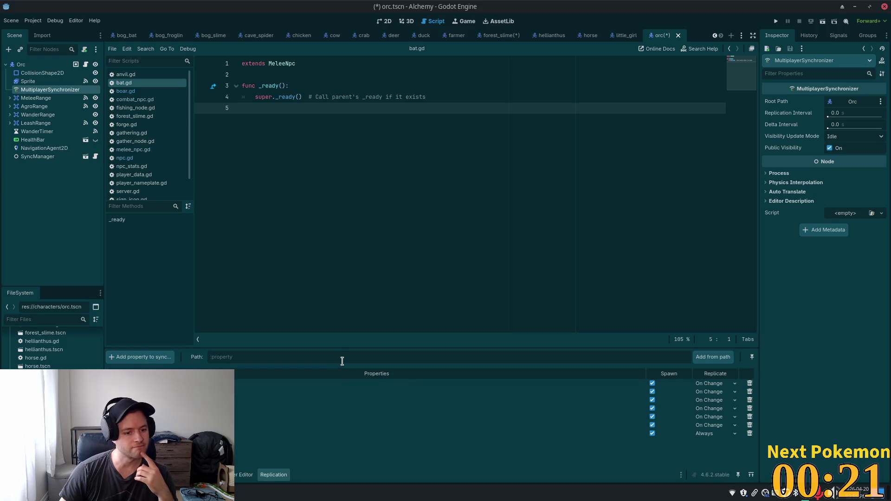
pyautogui.hotkey('ctrl', 's')
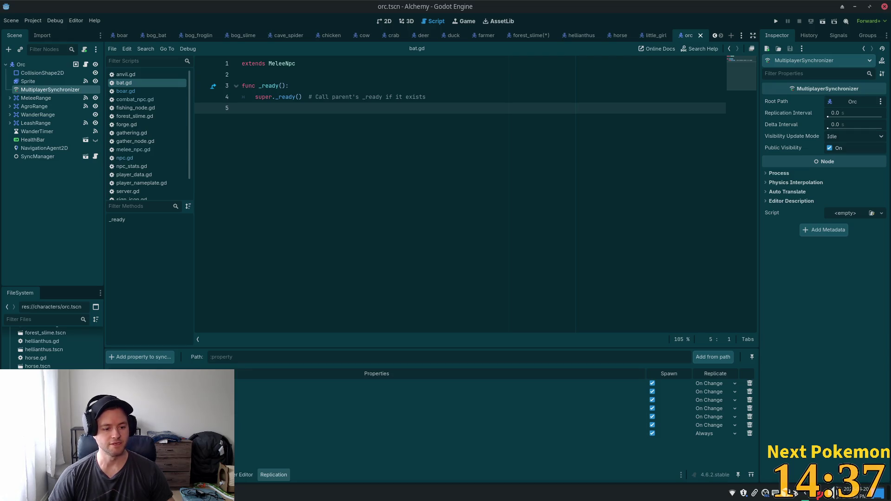
# Switch from Godot to the alchemy-todo notes in Mousepad
pyautogui.scroll(-2, 51, 348)
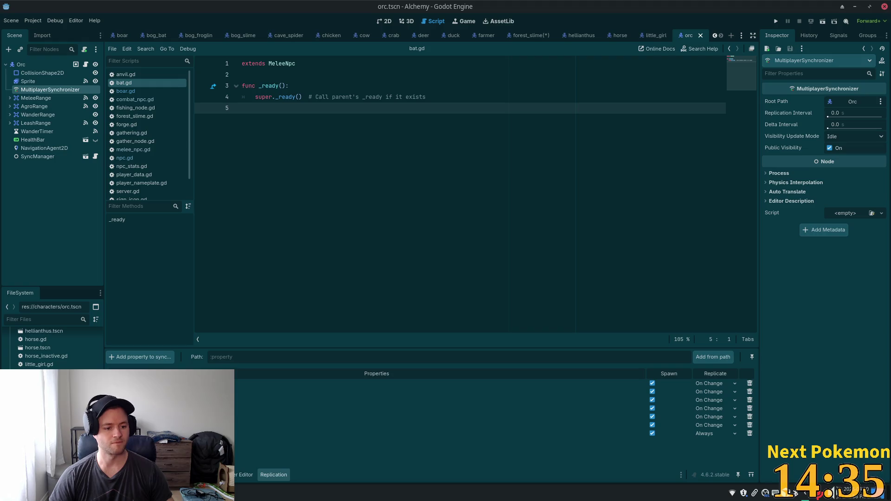
pyautogui.scroll(-2, 51, 348)
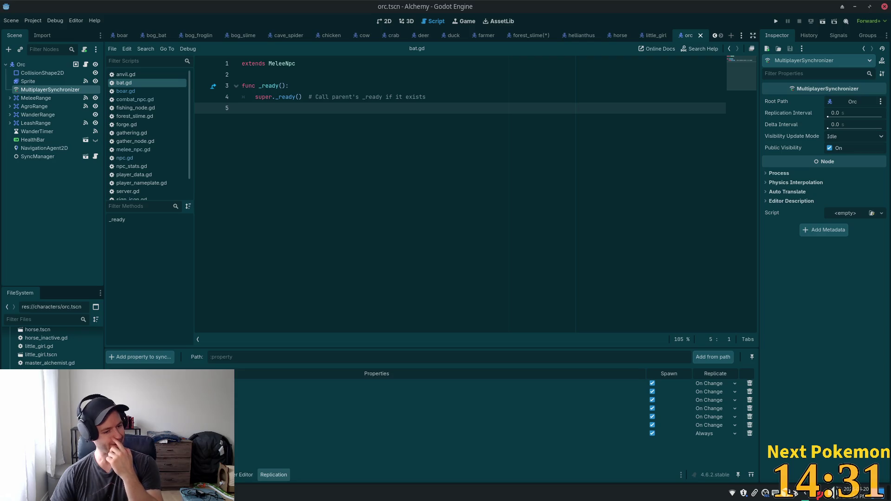
pyautogui.click(51, 396)
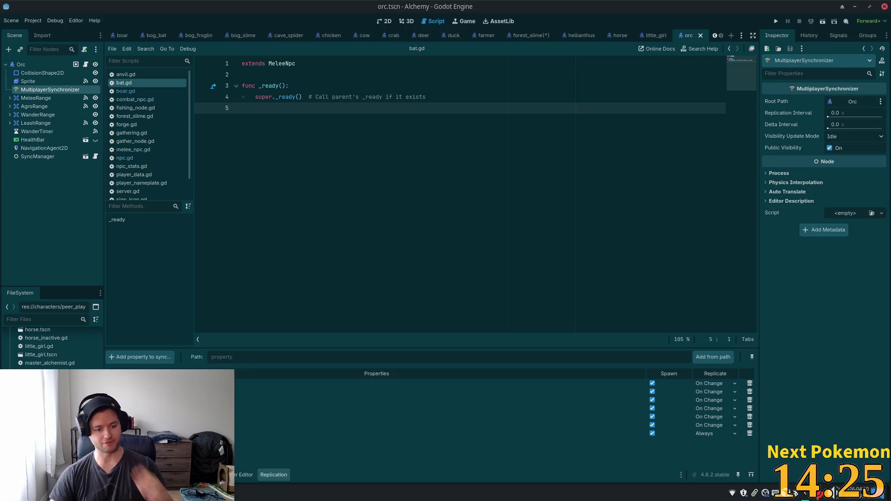
pyautogui.hotkey('alt', 'Tab')
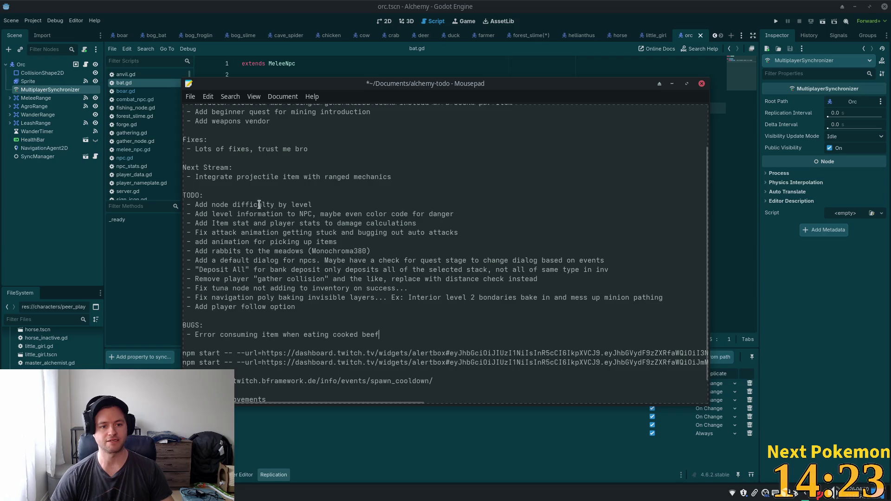
# Insert a new line under TODO: reading '- Sync player level' as the first item
pyautogui.press('Return')
pyautogui.write('-')
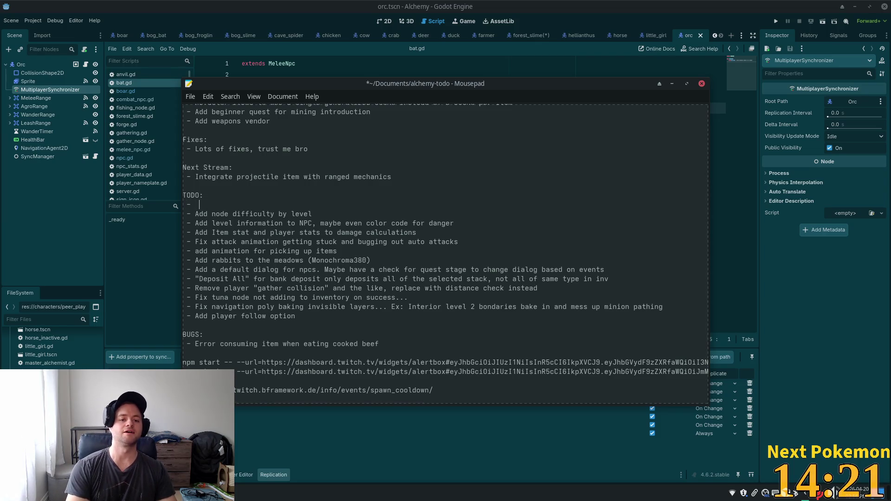
pyautogui.press('BackSpace')
pyautogui.write('c playe')
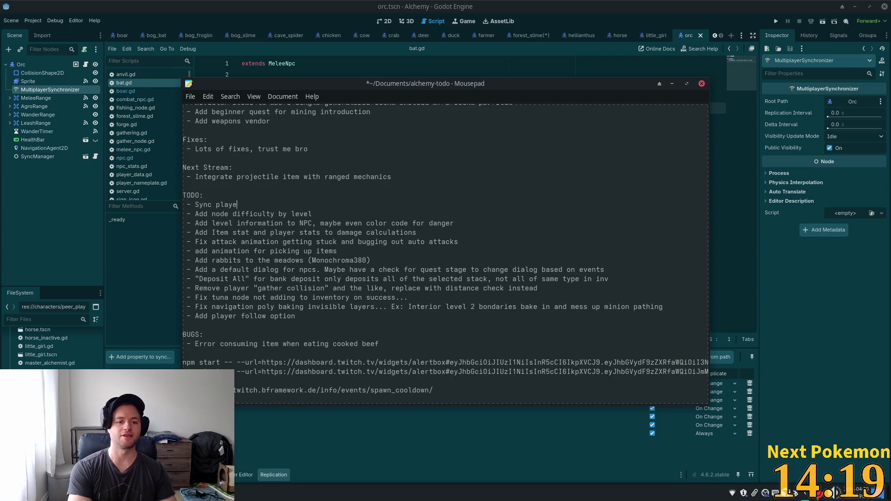
pyautogui.write('r level')
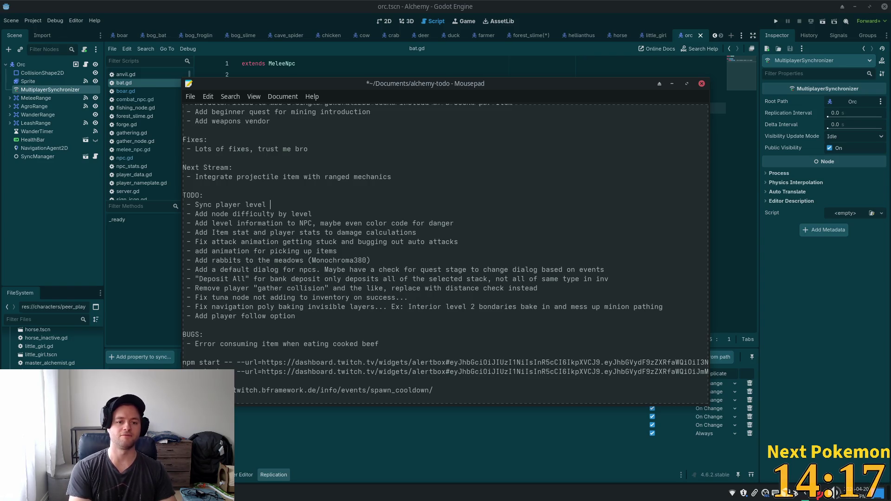
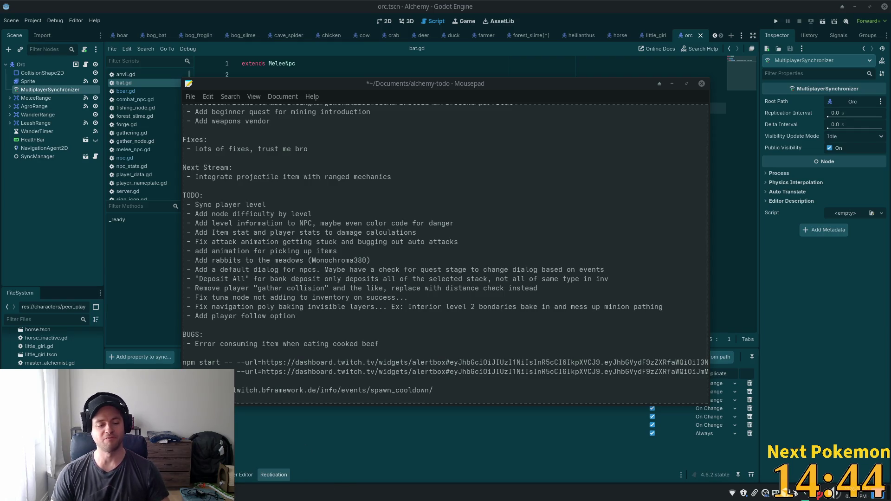
# Close the open Pokémon details and refresh the collection so it lists 748 Pokémon
pyautogui.hotkey('alt', 'Tab')
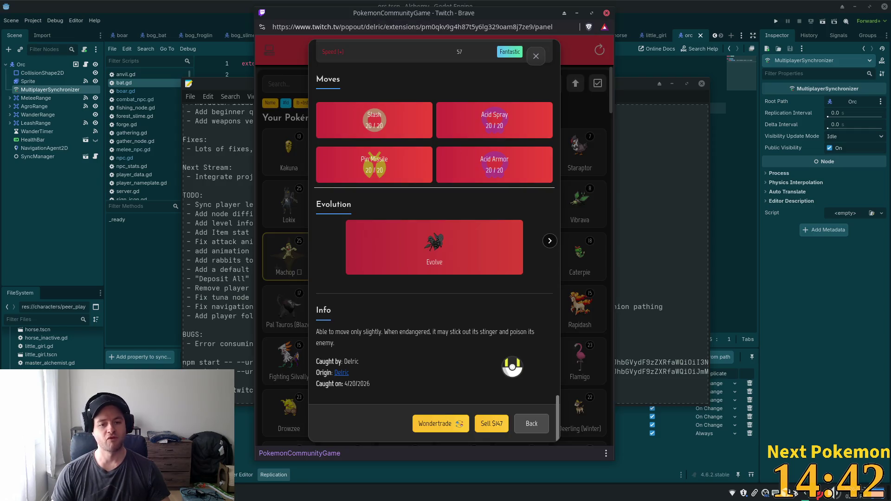
pyautogui.click(531, 54)
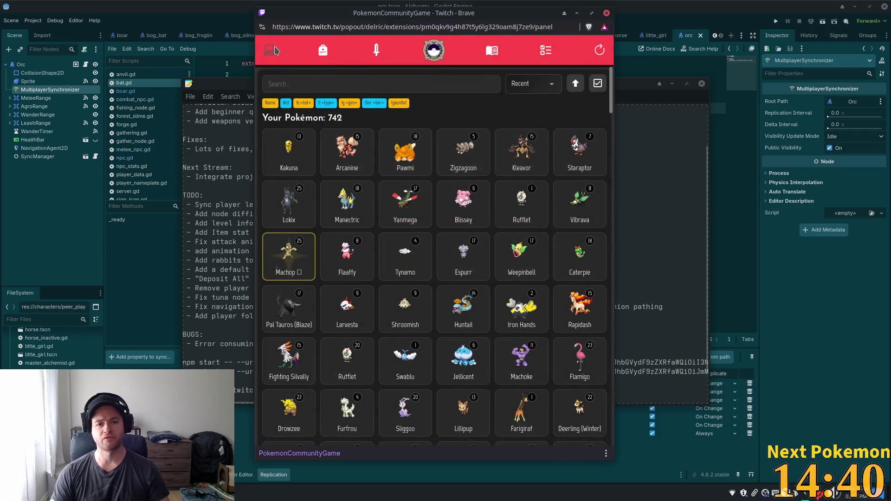
pyautogui.click(599, 51)
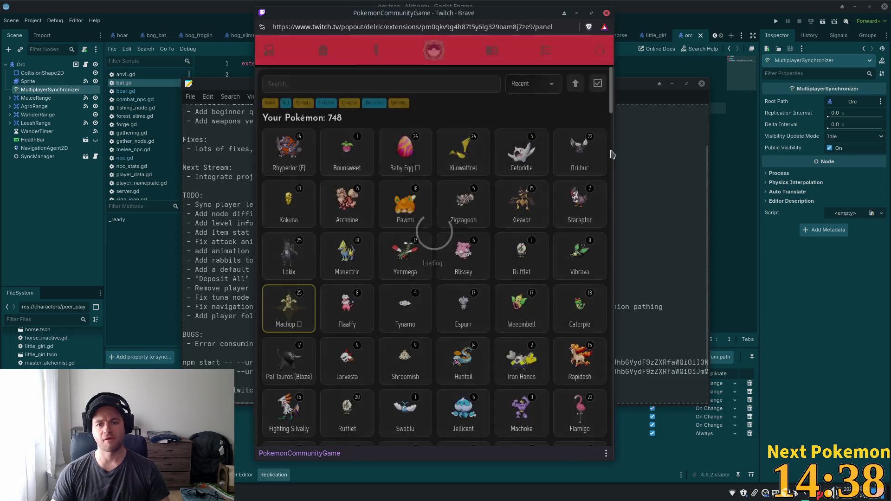
# Review Rhyperior (F)'s battle stats, species info and base stats, then close its details
pyautogui.click(288, 153)
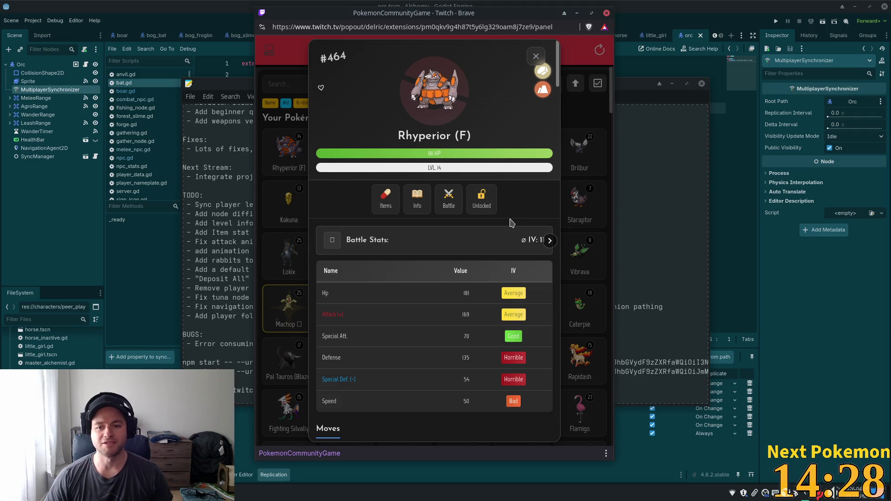
pyautogui.scroll(-3, 511, 222)
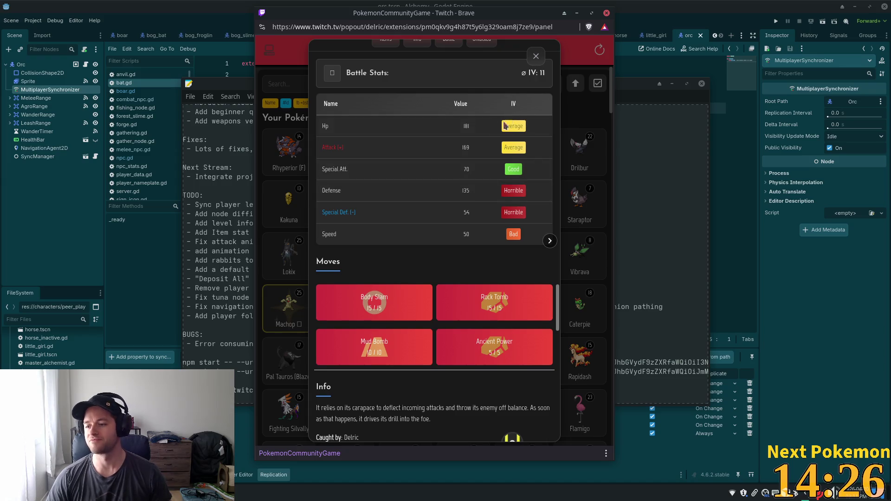
pyautogui.scroll(3, 505, 126)
pyautogui.click(414, 200)
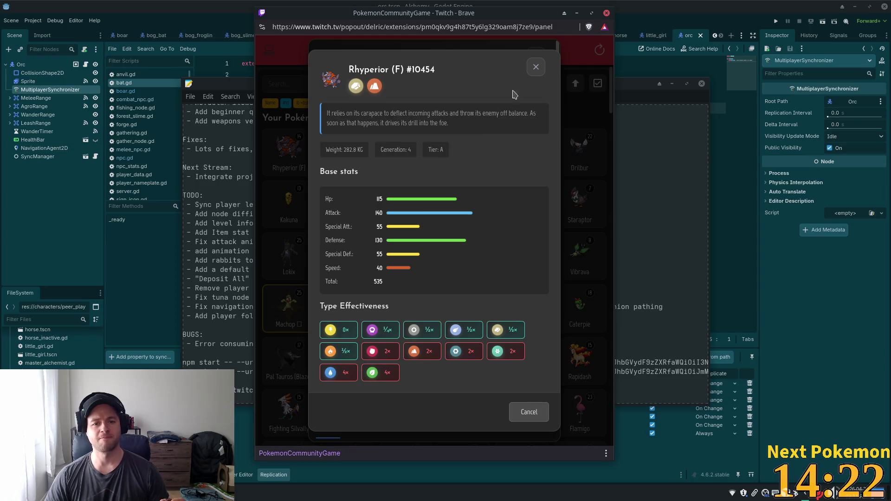
pyautogui.click(535, 68)
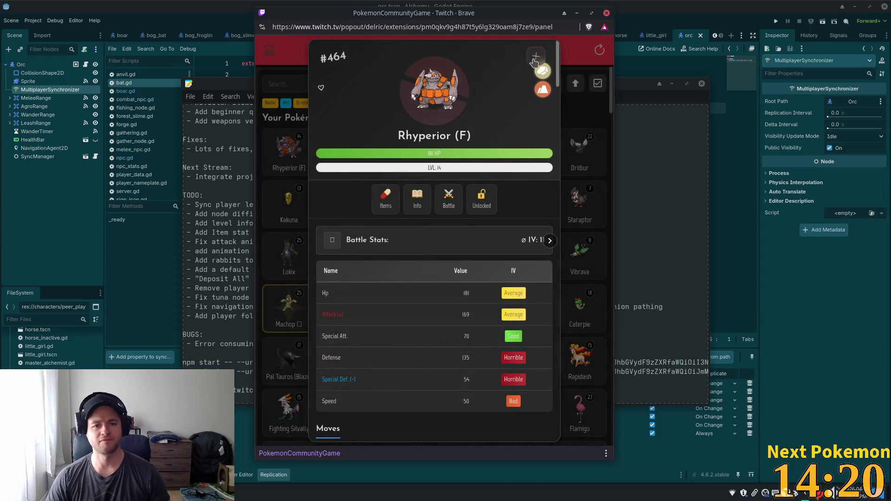
pyautogui.click(534, 60)
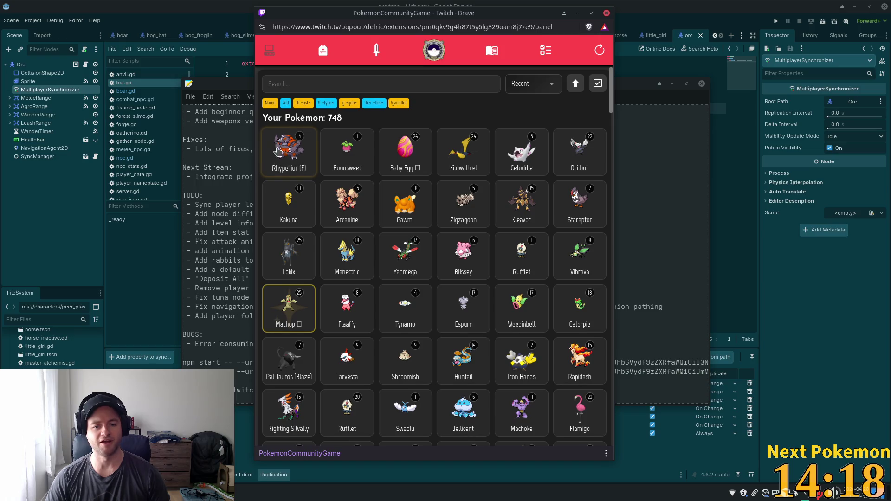
pyautogui.click(278, 152)
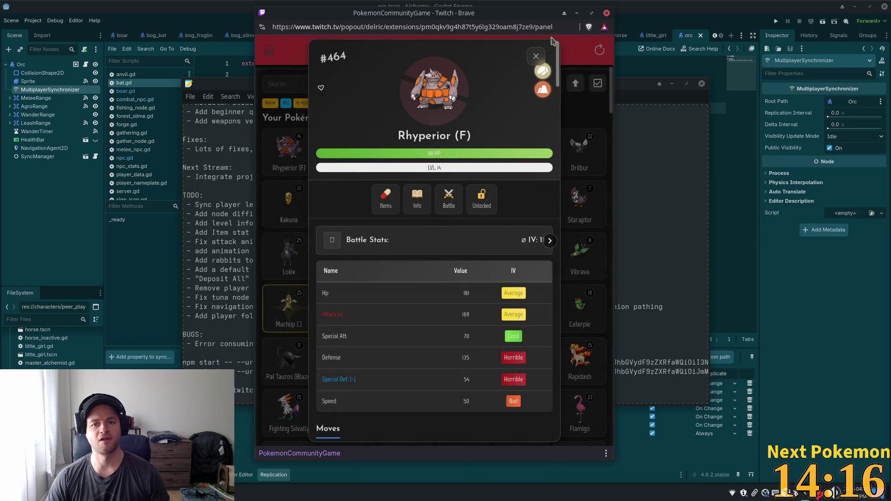
pyautogui.click(535, 56)
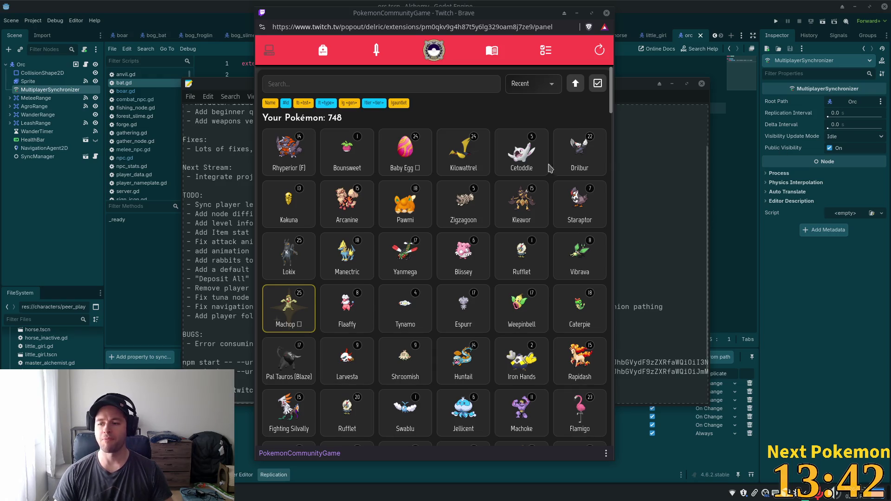
pyautogui.click(102, 4)
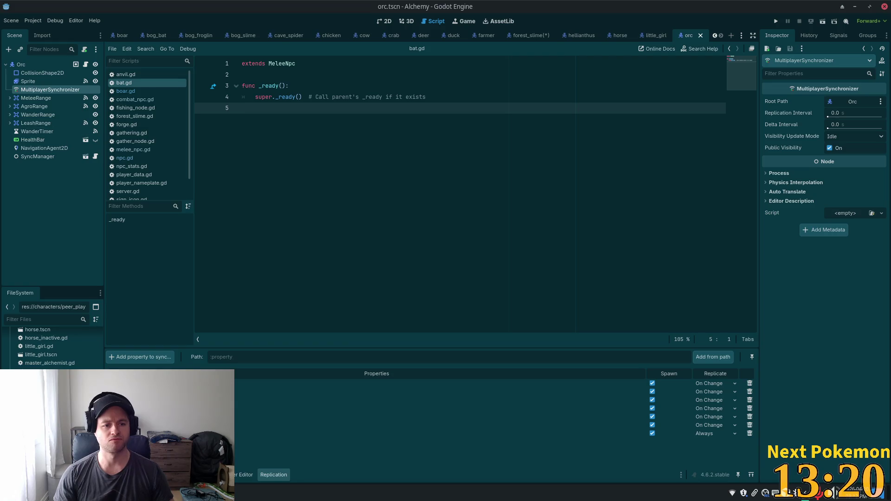
# In pig.tscn, add the Pig node's level property to the MultiplayerSynchronizer's replication
pyautogui.doubleClick(42, 405)
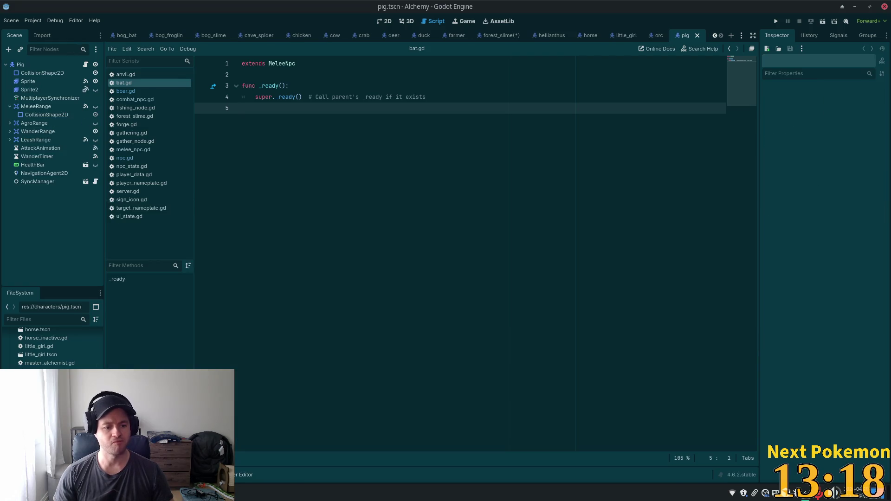
pyautogui.click(50, 97)
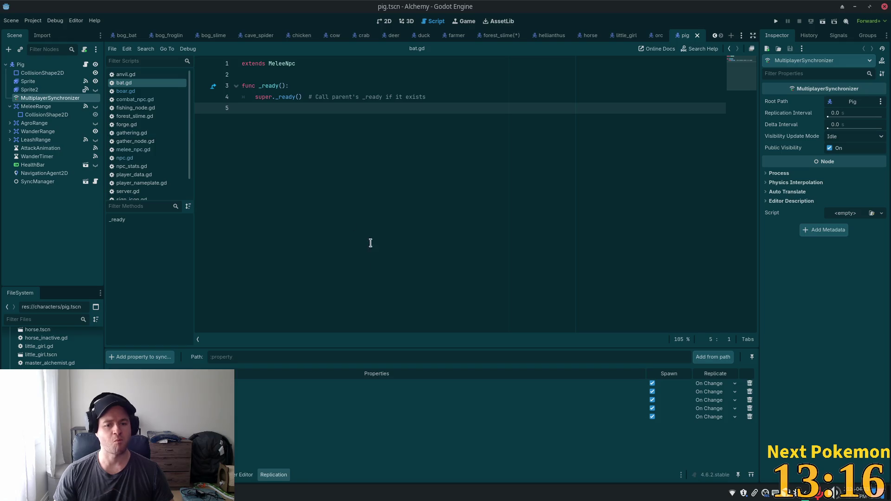
pyautogui.click(148, 357)
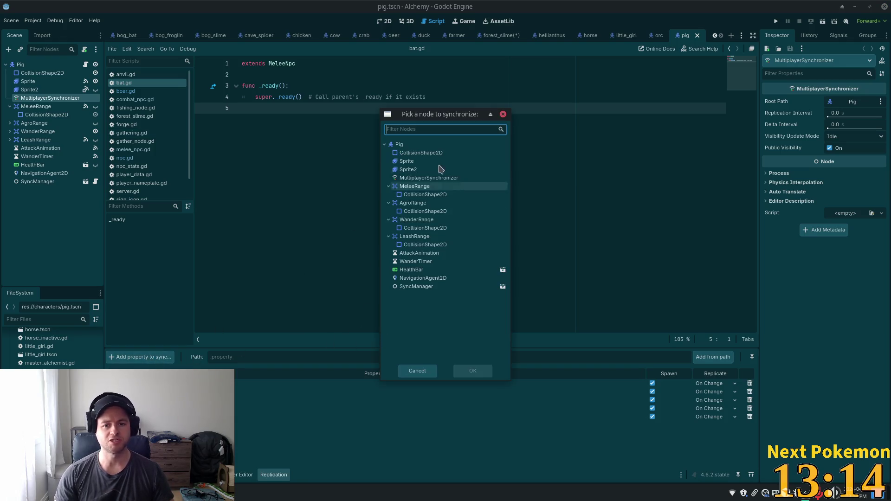
pyautogui.click(421, 145)
pyautogui.click(481, 375)
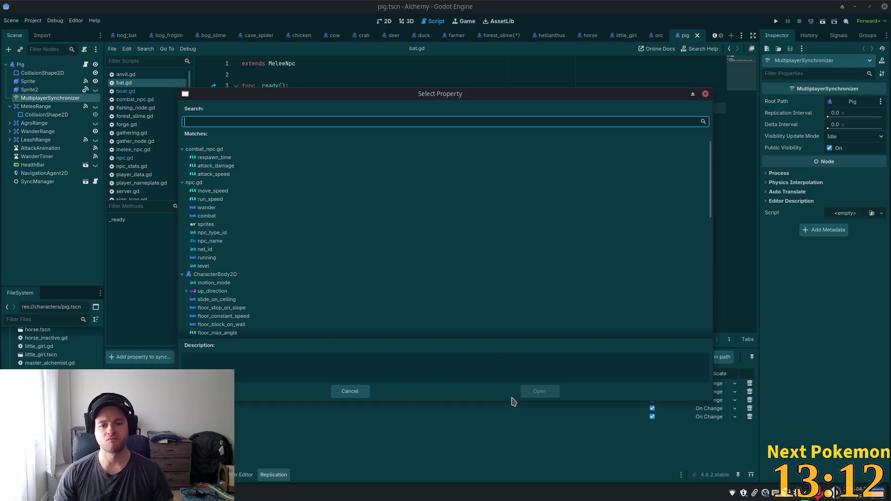
pyautogui.doubleClick(236, 267)
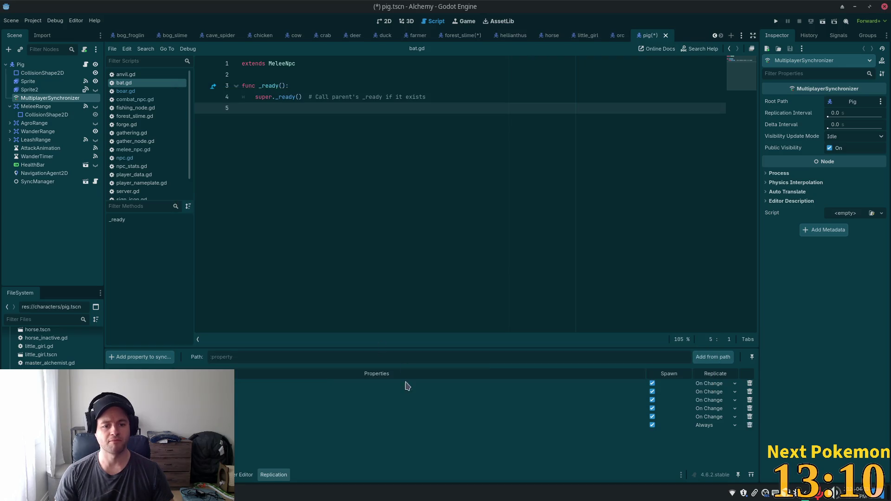
# Look through the character scene files, then bring up the alchemy-todo notes
pyautogui.scroll(-1, 53, 345)
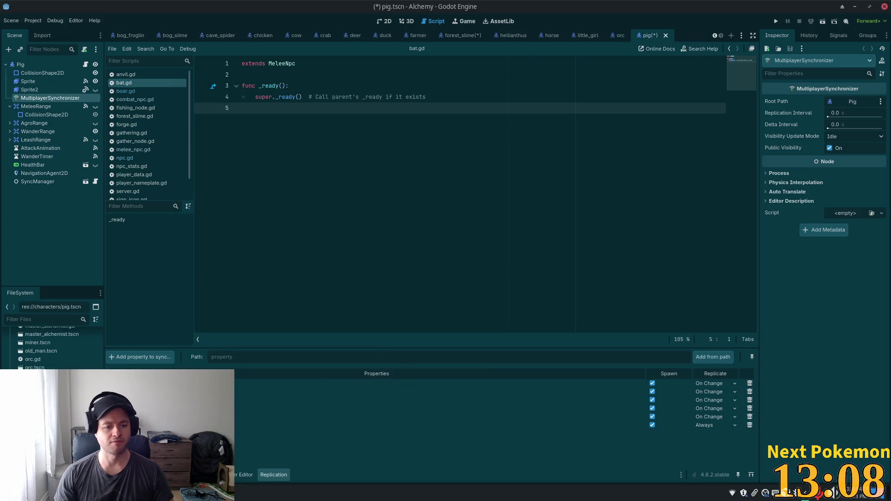
pyautogui.click(42, 392)
pyautogui.click(42, 401)
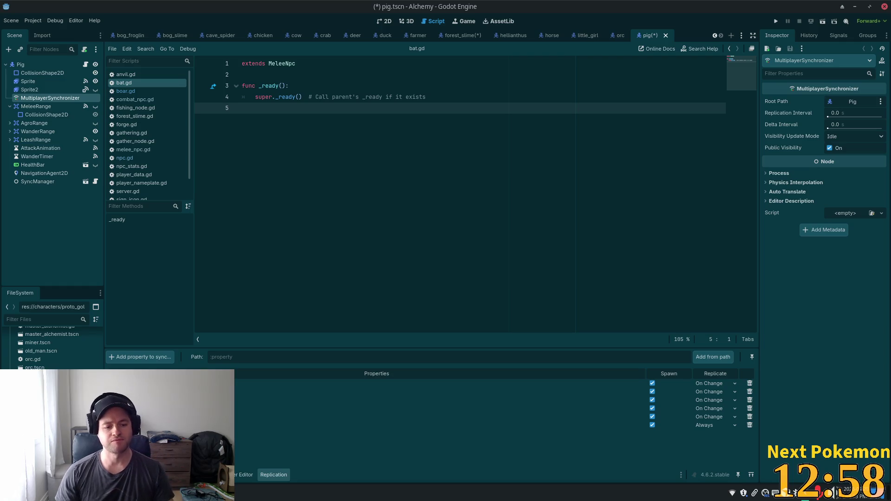
pyautogui.hotkey('alt', 'Tab')
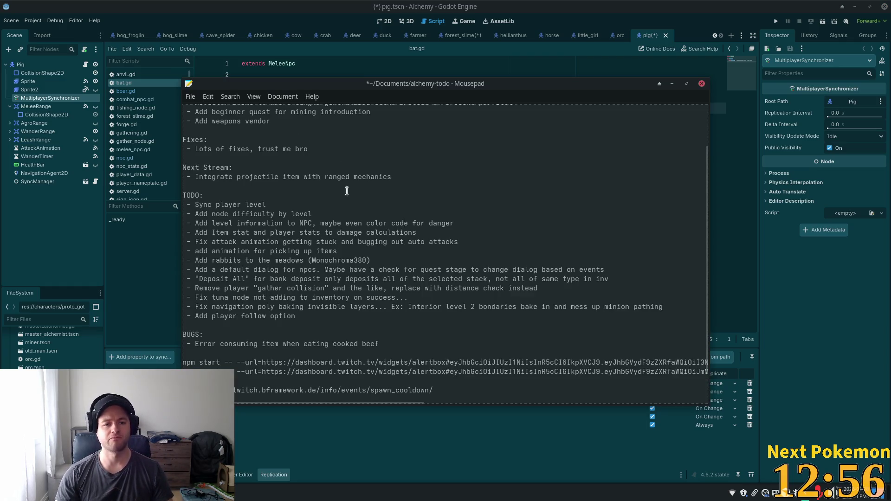
# Add the TODO item 'Add level to animated minions' below 'Sync player level'
pyautogui.press('Down')
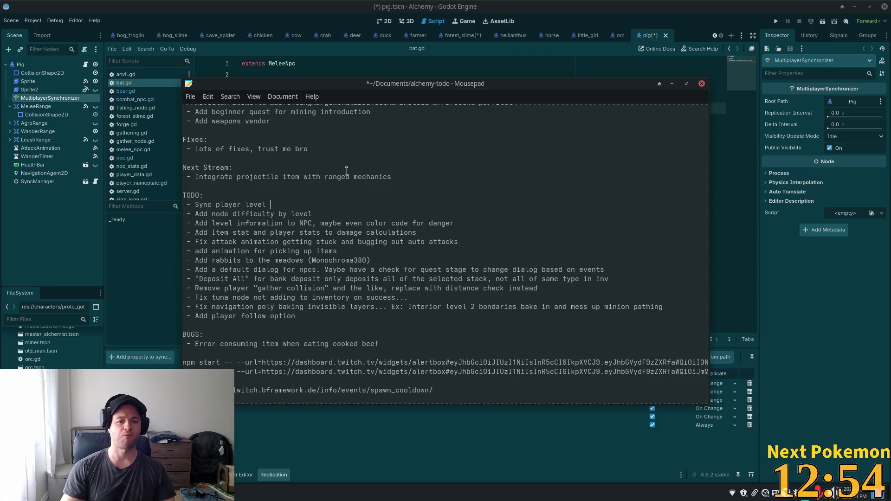
pyautogui.press('Return')
pyautogui.write('- A')
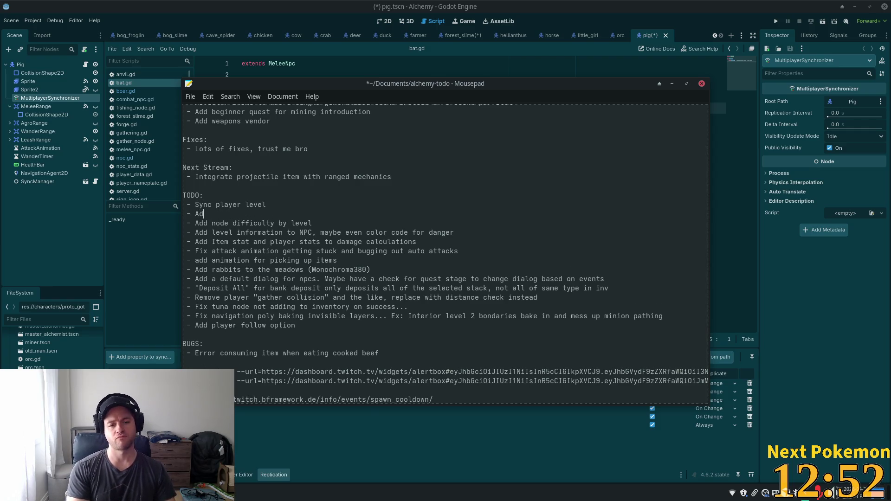
pyautogui.write('d ;')
pyautogui.write('level sta')
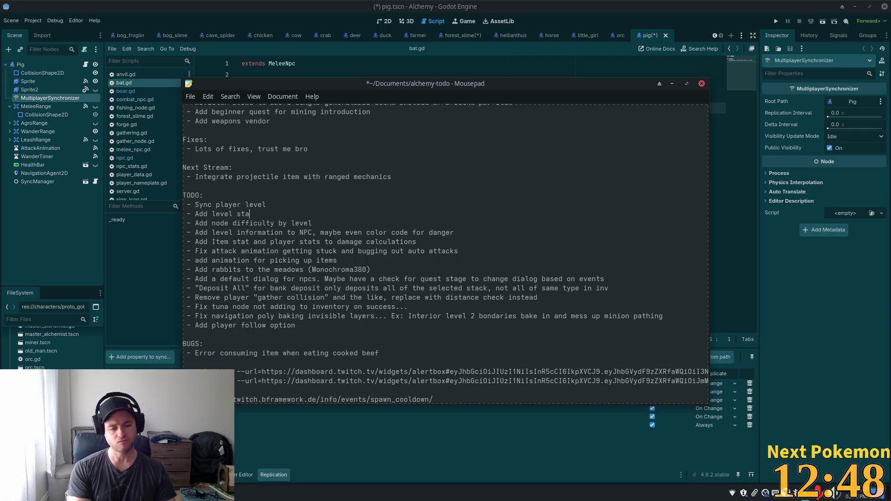
pyautogui.press('BackSpace')
pyautogui.press('BackSpace')
pyautogui.press('BackSpace')
pyautogui.write('to pro')
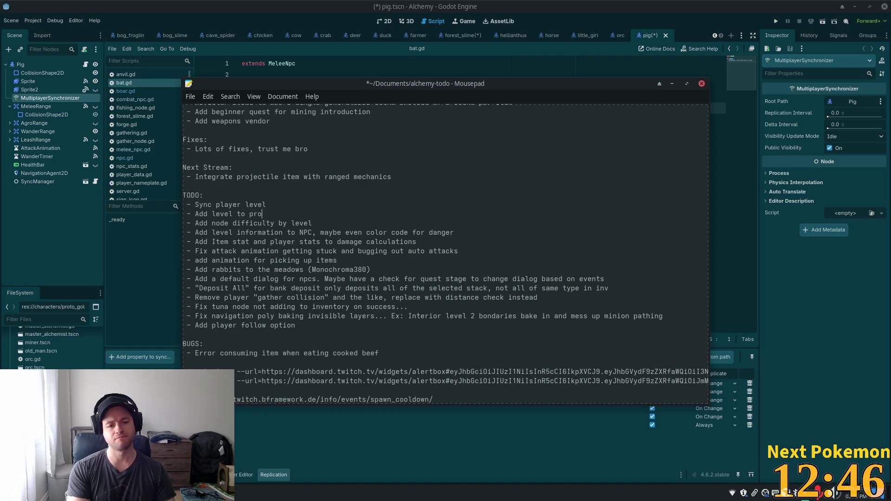
pyautogui.press('BackSpace')
pyautogui.press('BackSpace')
pyautogui.press('BackSpace')
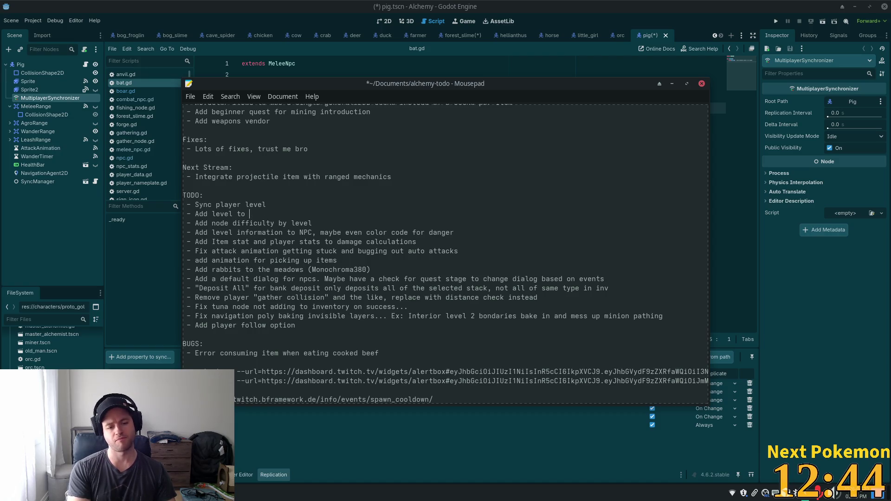
pyautogui.write('mmo')
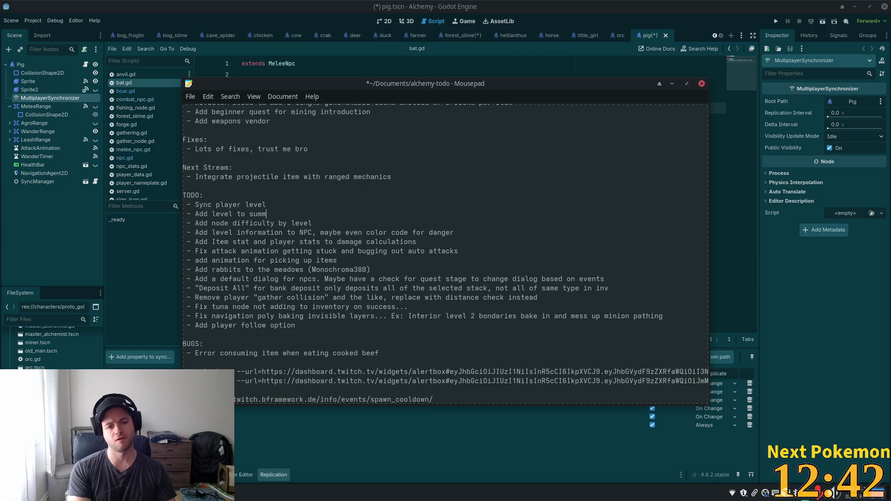
pyautogui.press('BackSpace')
pyautogui.press('BackSpace')
pyautogui.press('BackSpace')
pyautogui.press('BackSpace')
pyautogui.write('animatr')
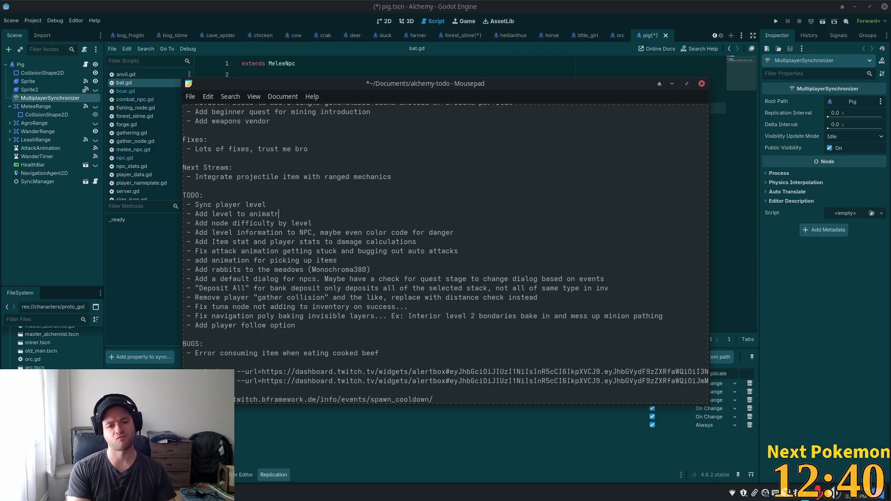
pyautogui.press('BackSpace')
pyautogui.write('ed minions')
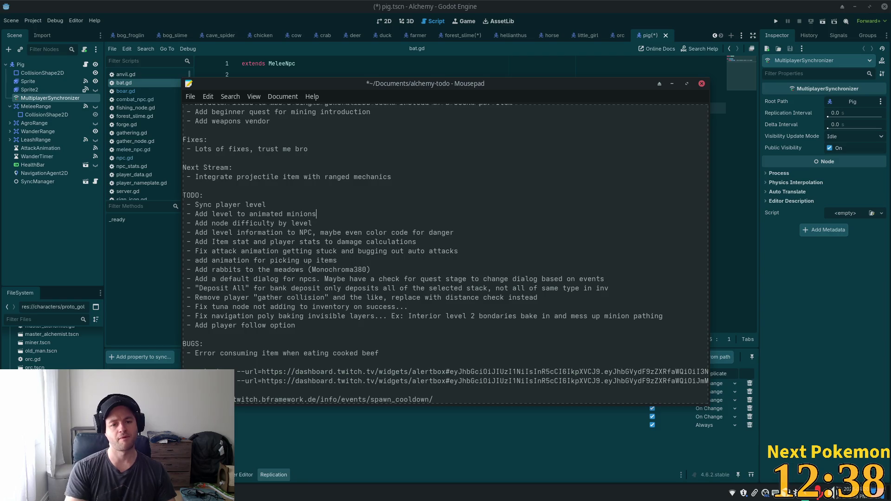
# Save the todo list, then save the pig scene in Godot
pyautogui.hotkey('ctrl', 's')
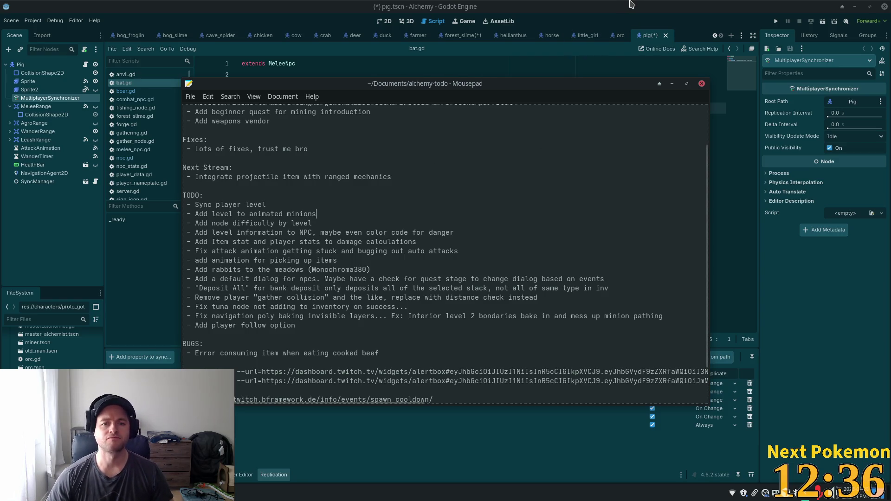
pyautogui.click(631, 4)
pyautogui.hotkey('ctrl', 's')
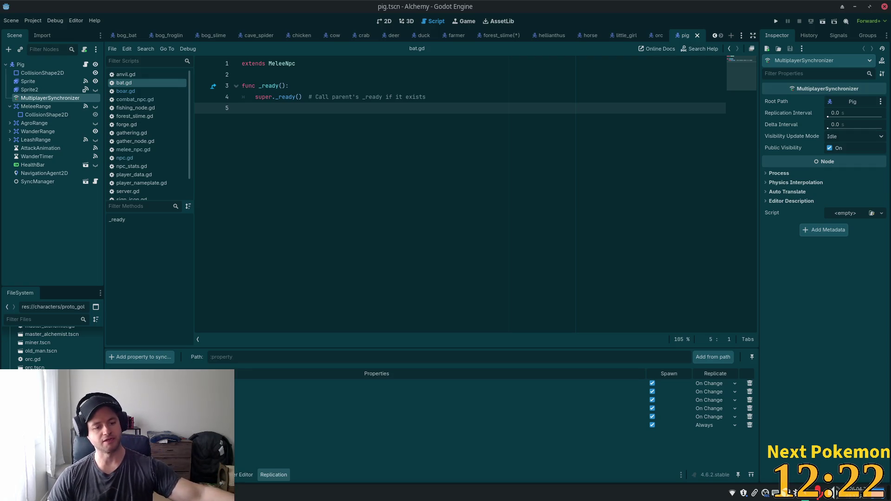
# In rat.tscn, add the Rat node's level property to the MultiplayerSynchronizer's replication
pyautogui.doubleClick(42, 401)
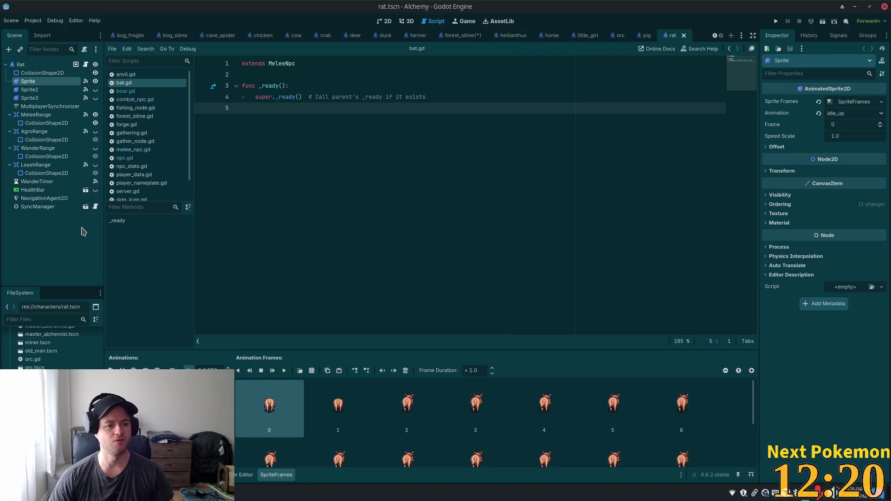
pyautogui.click(50, 106)
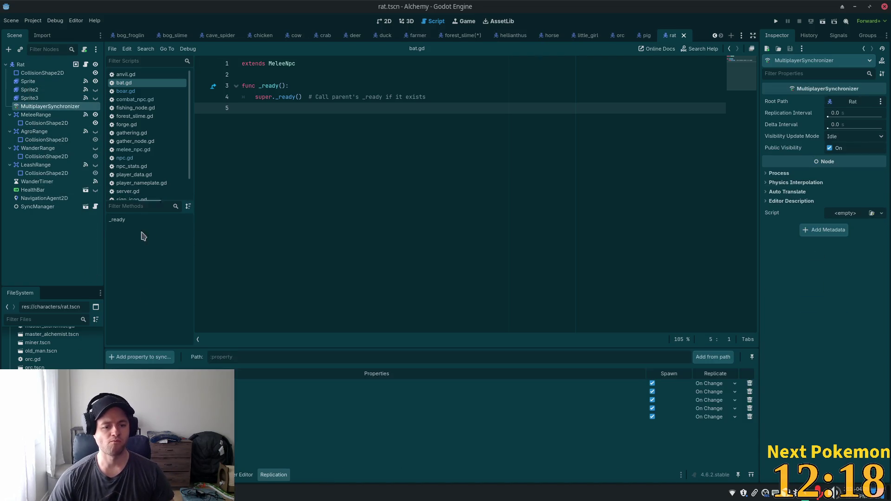
pyautogui.click(139, 357)
pyautogui.doubleClick(449, 145)
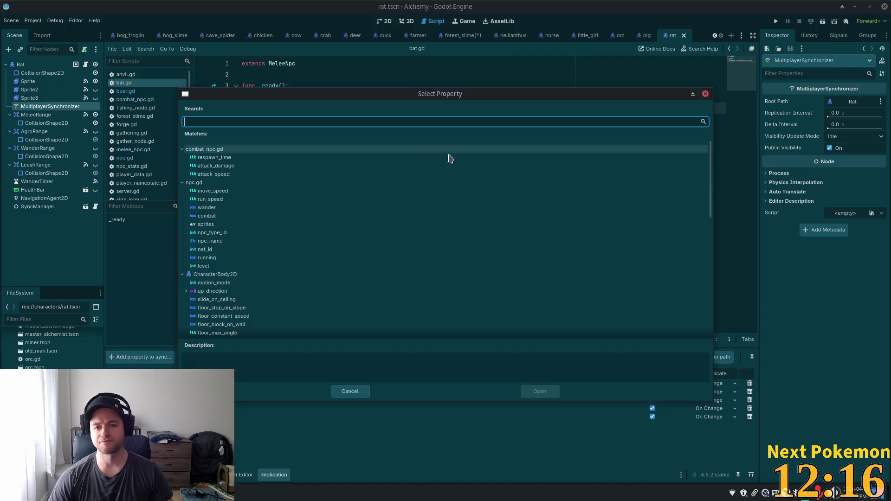
pyautogui.scroll(-2, 276, 246)
pyautogui.doubleClick(260, 268)
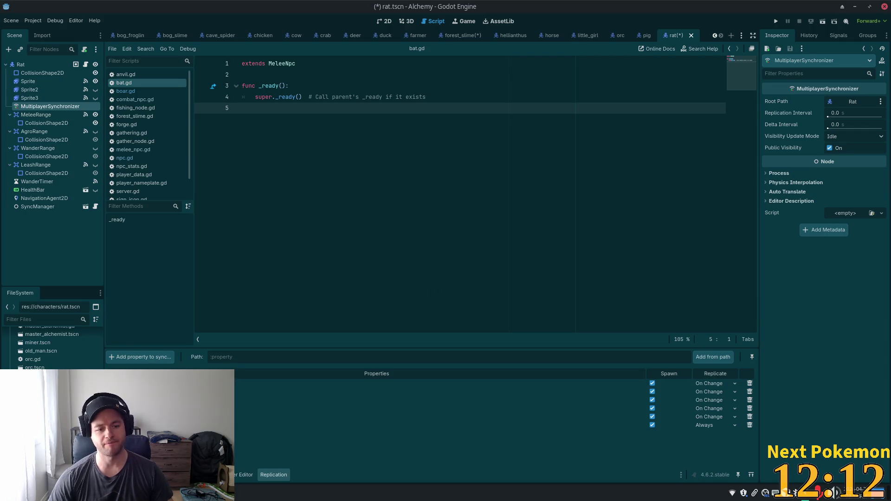
pyautogui.scroll(-3, 51, 348)
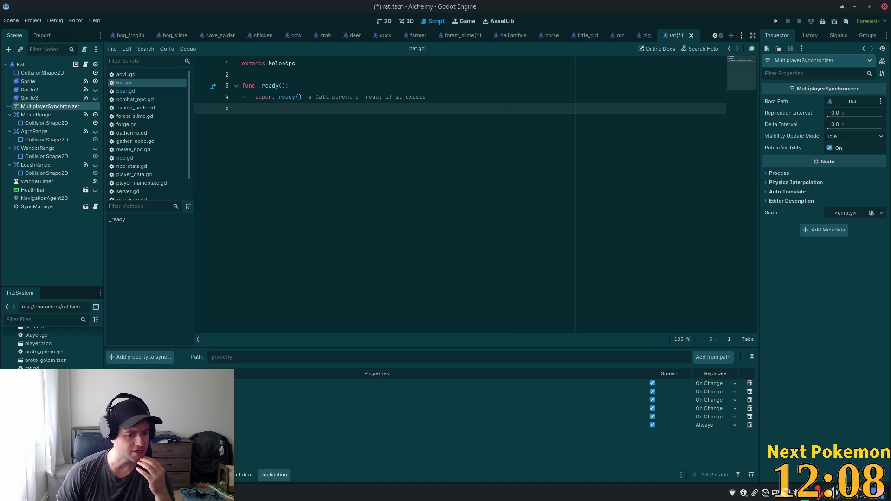
# In scorpion.tscn, replicate the Scorpion node's level property and save the scene
pyautogui.doubleClick(42, 393)
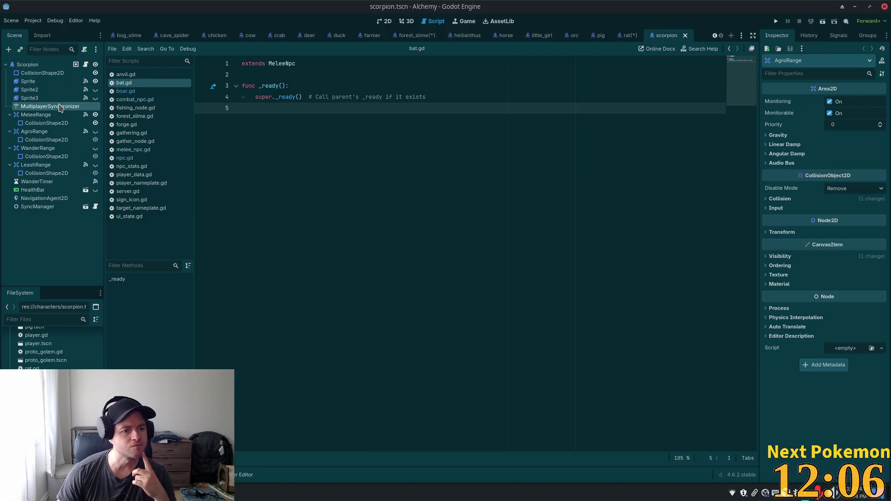
pyautogui.click(59, 106)
pyautogui.click(140, 356)
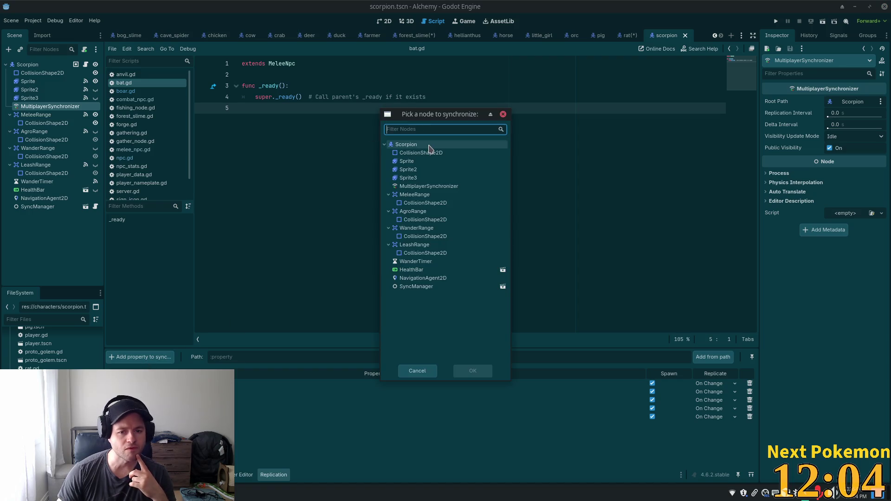
pyautogui.doubleClick(430, 147)
pyautogui.doubleClick(264, 256)
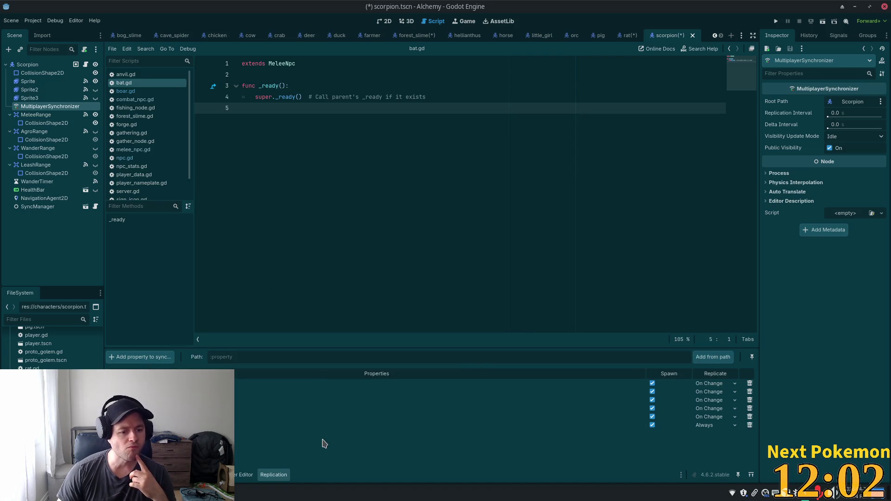
pyautogui.hotkey('ctrl', 's')
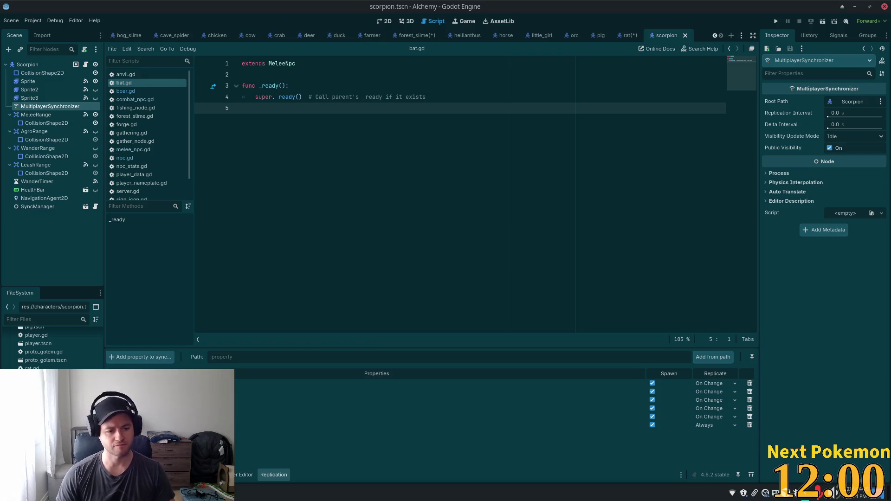